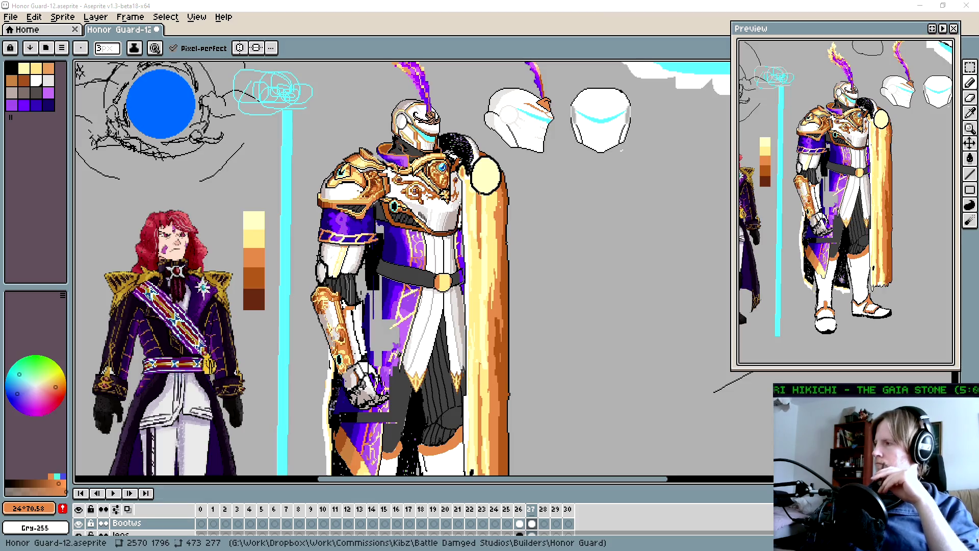
Enlarge the brush and paint thick orange bands along the boot's sole.
scroll(641, 276, "down", 3)
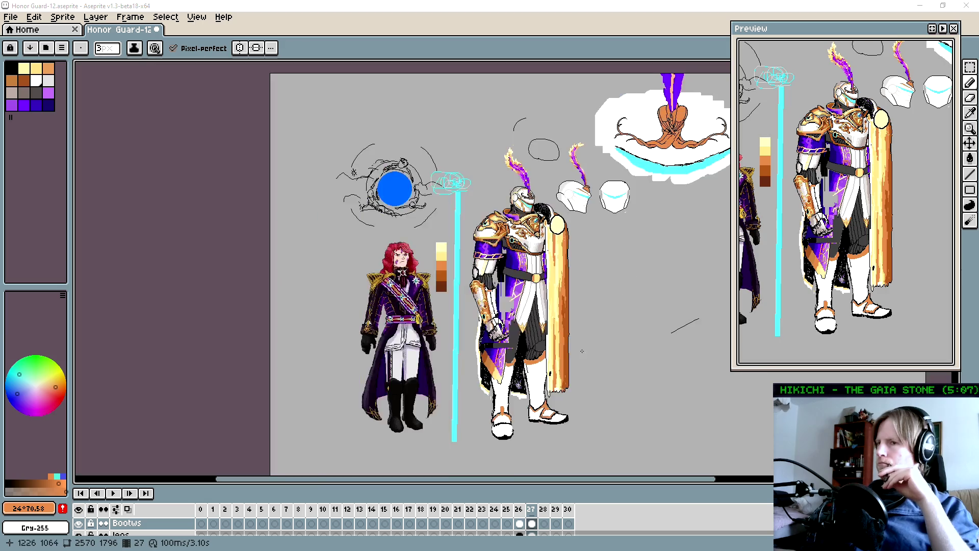
scroll(486, 408, "up", 3)
scroll(517, 325, "up", 3)
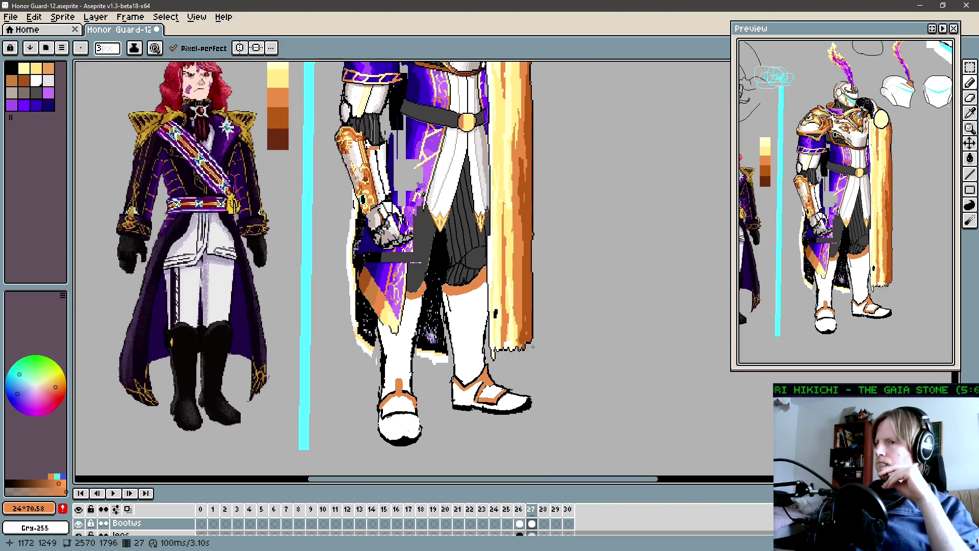
key("alt+Tab")
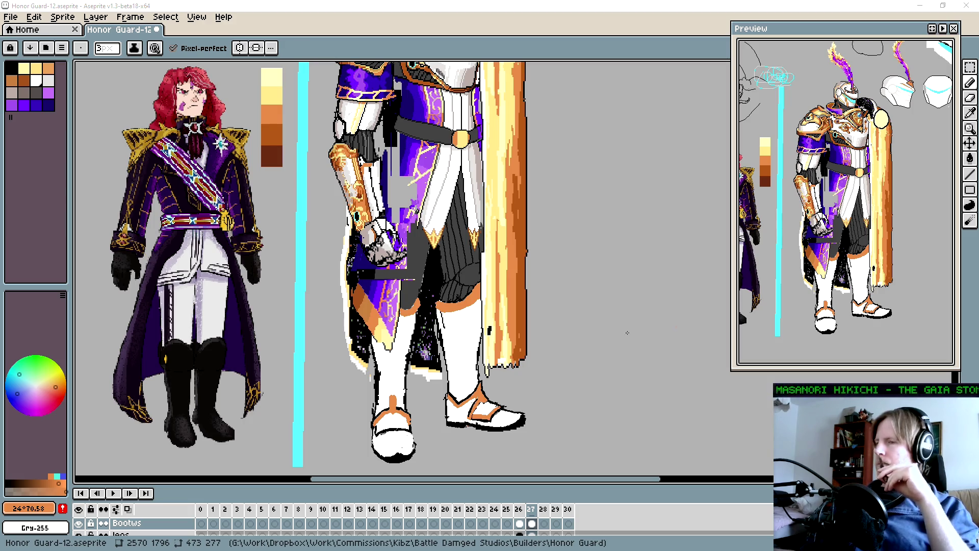
scroll(432, 377, "up", 4)
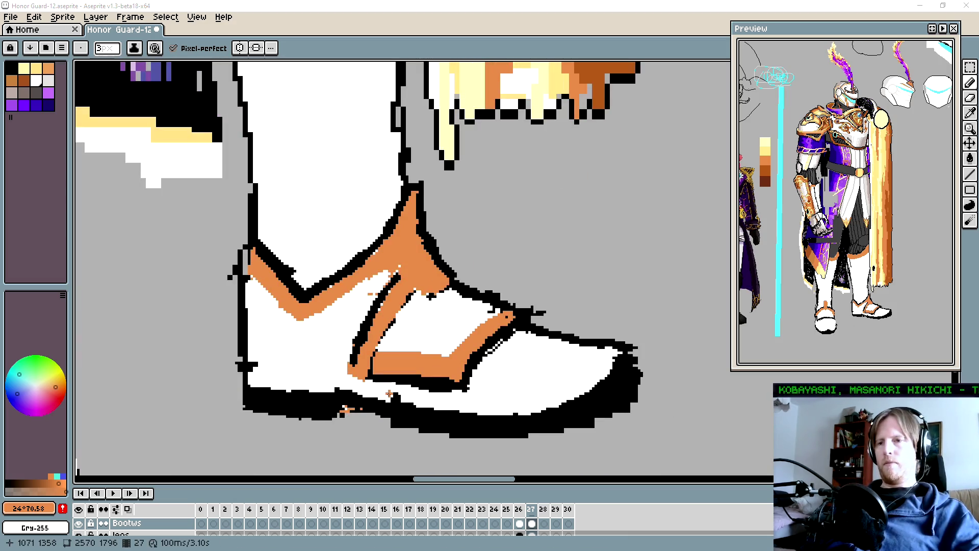
key("plus")
mouse_move(376, 393)
left_mouse_down()
mouse_move(441, 410)
mouse_move(530, 407)
mouse_move(580, 386)
mouse_move(620, 351)
left_mouse_up()
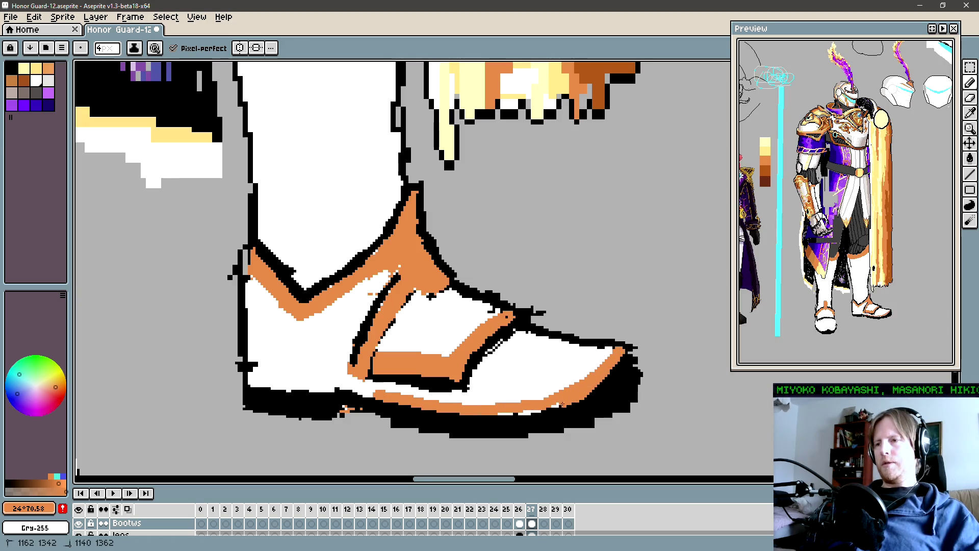
mouse_move(563, 404)
left_mouse_down()
mouse_move(491, 414)
mouse_move(395, 407)
mouse_move(350, 387)
left_mouse_up()
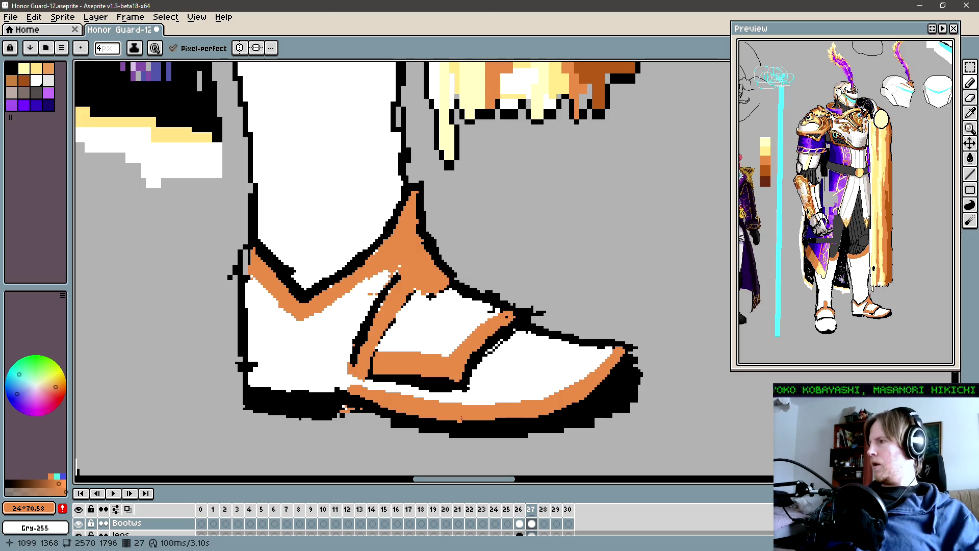
Add orange strokes across the boot toe, the lower-left sole edge and down the heel.
scroll(462, 418, "down", 4)
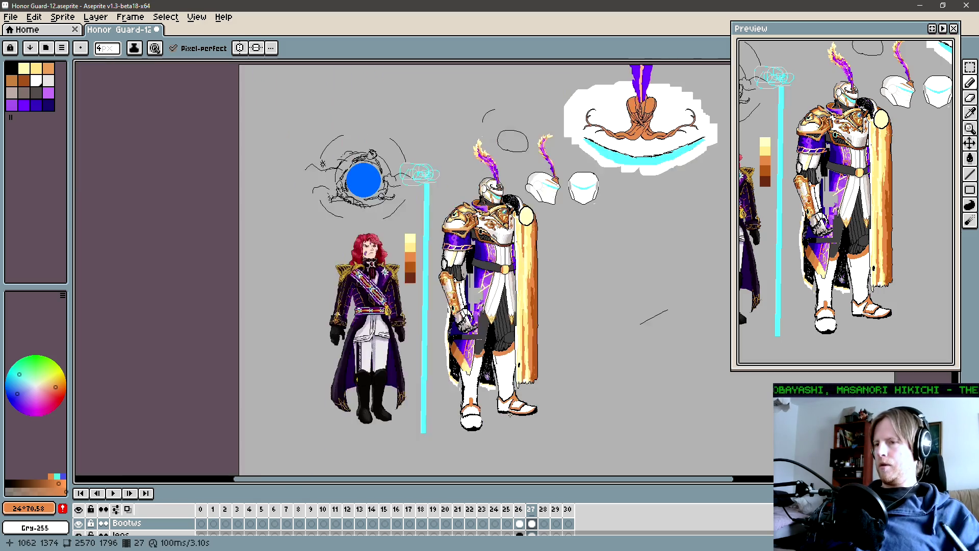
scroll(525, 417, "left", 1)
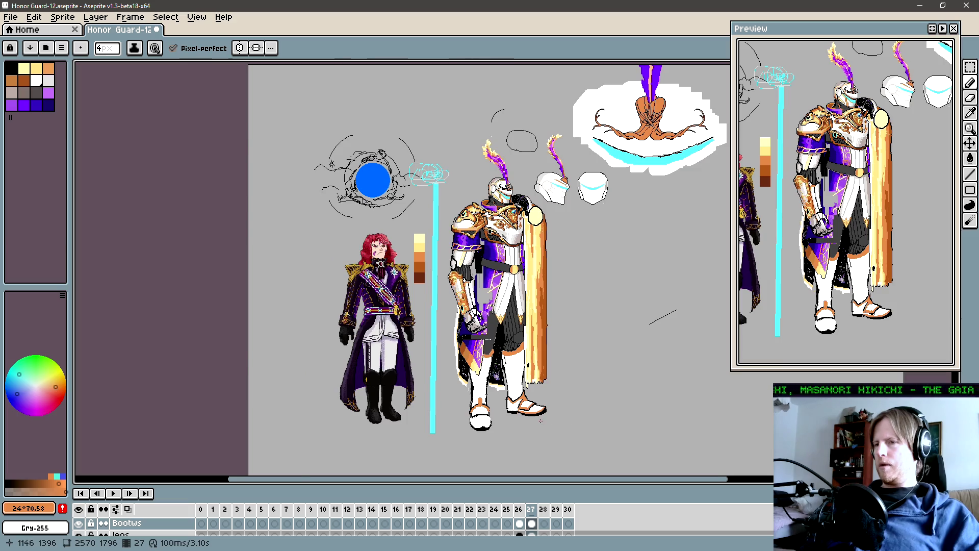
scroll(540, 421, "up", 5)
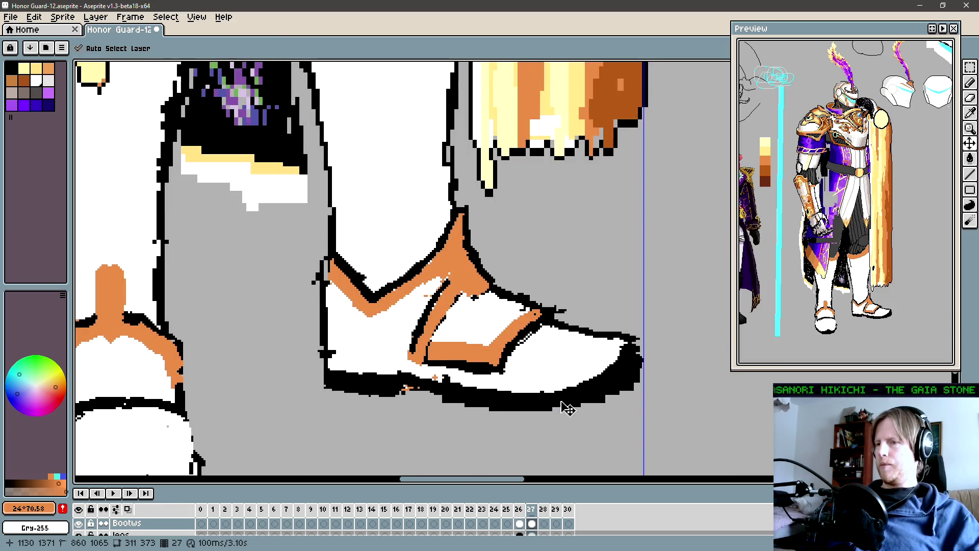
scroll(566, 408, "right", 2)
scroll(572, 397, "up", 1)
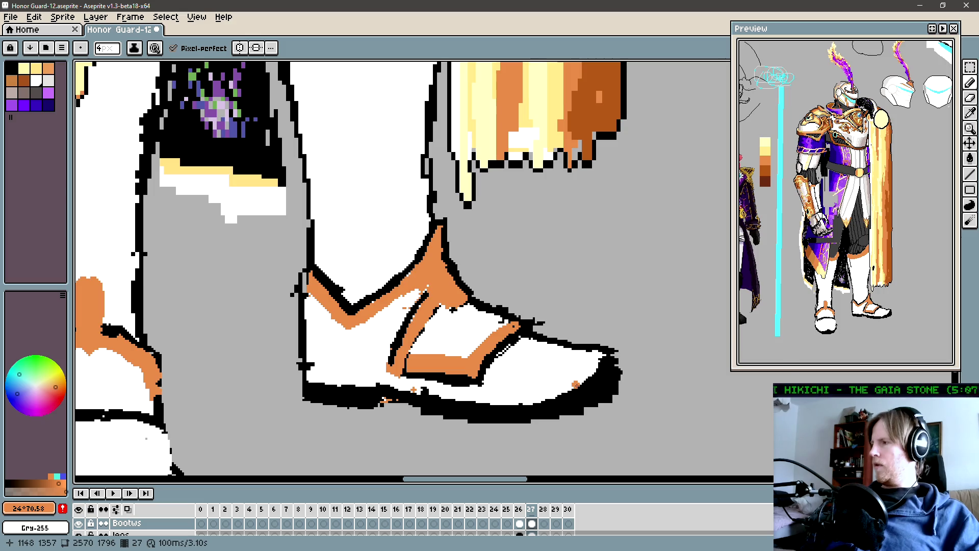
scroll(398, 267, "down", 3)
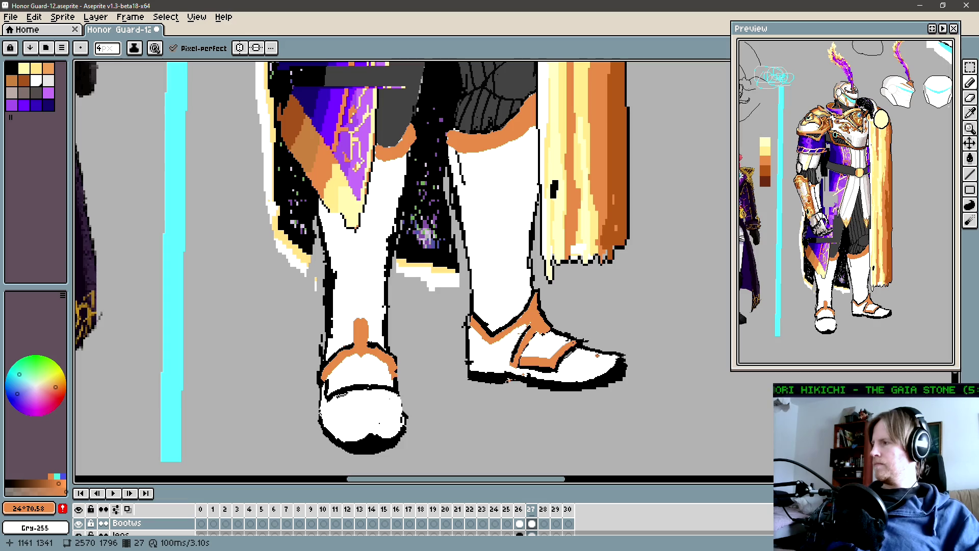
scroll(598, 356, "up", 2)
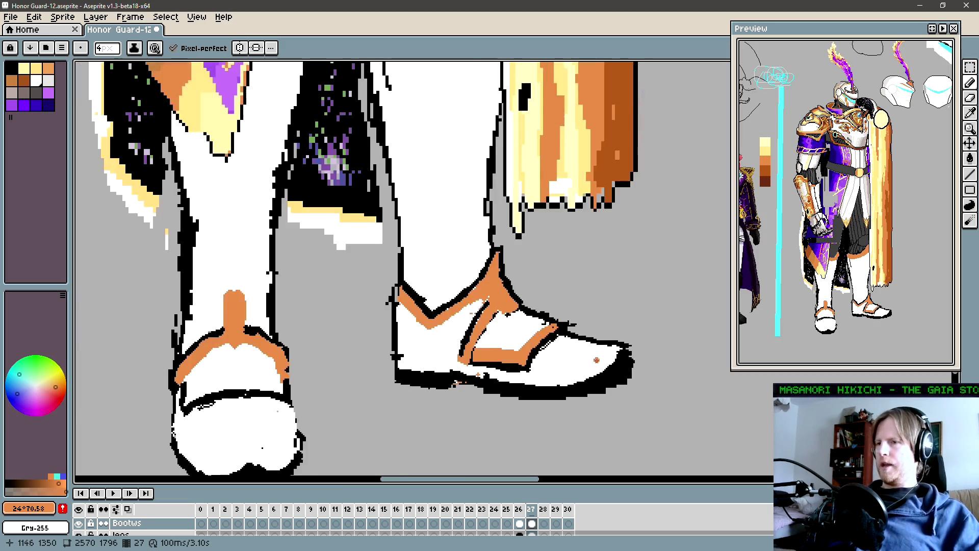
mouse_move(596, 341)
left_mouse_down()
mouse_move(571, 365)
mouse_move(592, 342)
mouse_move(534, 366)
mouse_move(627, 352)
mouse_move(601, 350)
mouse_move(586, 380)
mouse_move(505, 395)
mouse_move(423, 378)
mouse_move(581, 364)
mouse_move(609, 350)
mouse_move(569, 380)
left_mouse_up()
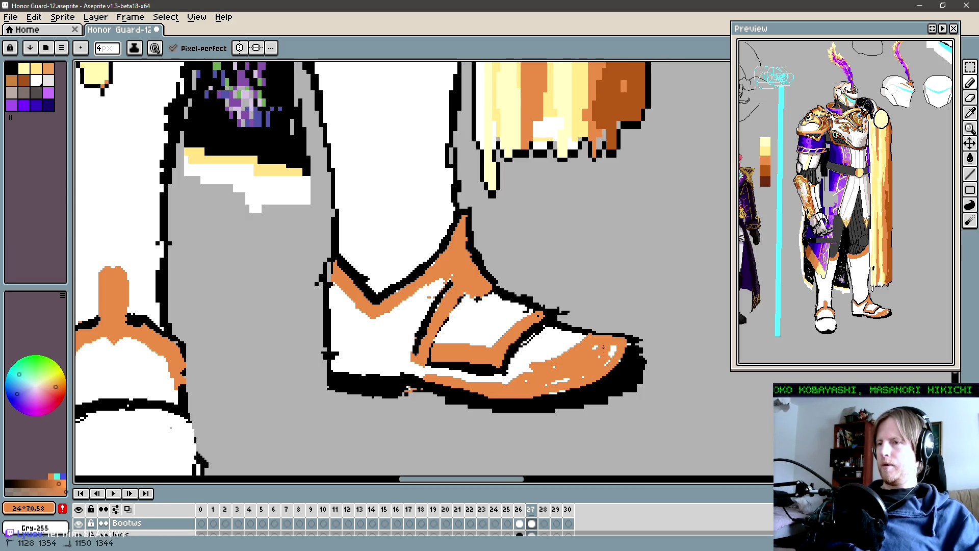
left_click_drag(615, 347, 607, 363)
left_click_drag(411, 376, 342, 356)
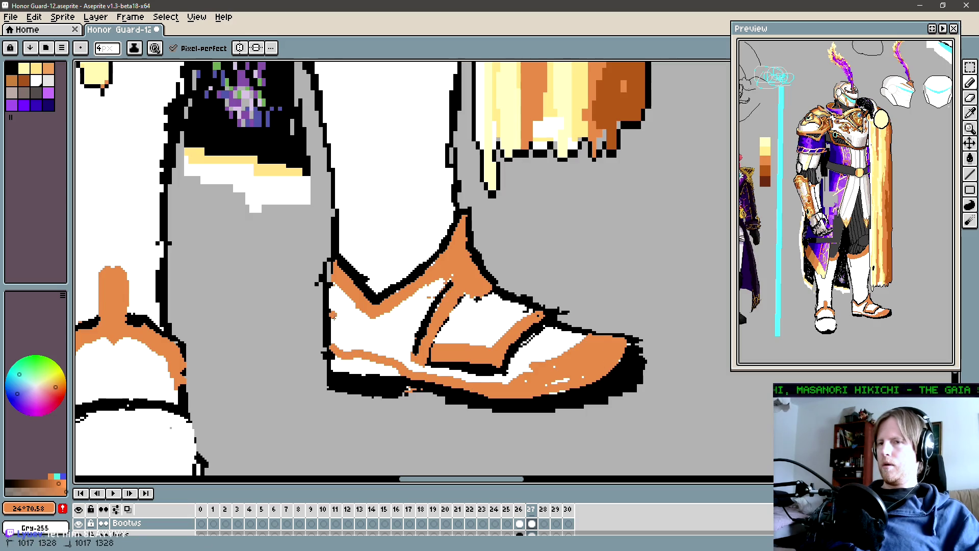
left_click_drag(331, 315, 340, 355)
left_click_drag(339, 351, 332, 331)
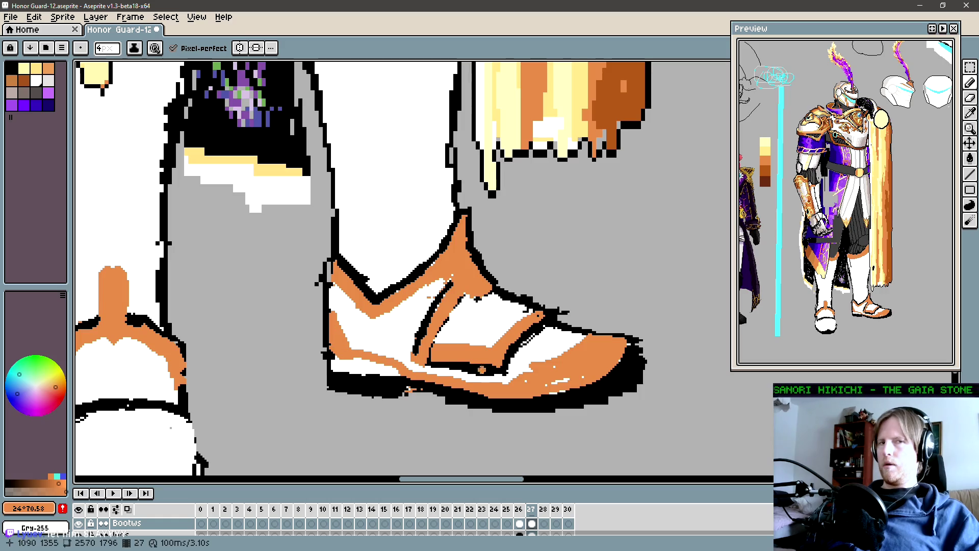
Undo the orange heel and sole strokes and pick black from the boot outline.
scroll(481, 370, "down", 1)
scroll(474, 370, "down", 1)
key("ctrl+z")
key("ctrl+z")
key("ctrl+z")
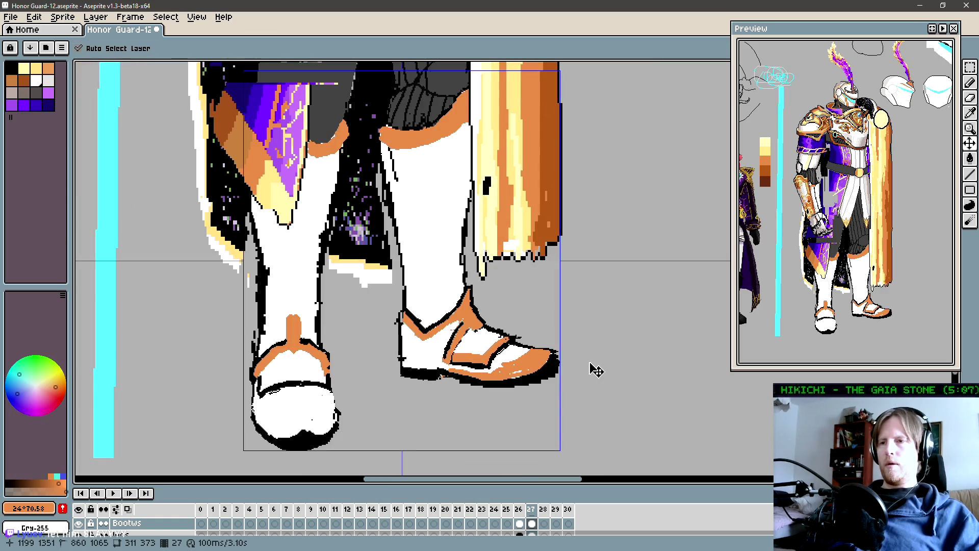
key("ctrl+z")
key("ctrl+z")
key("ctrl+z")
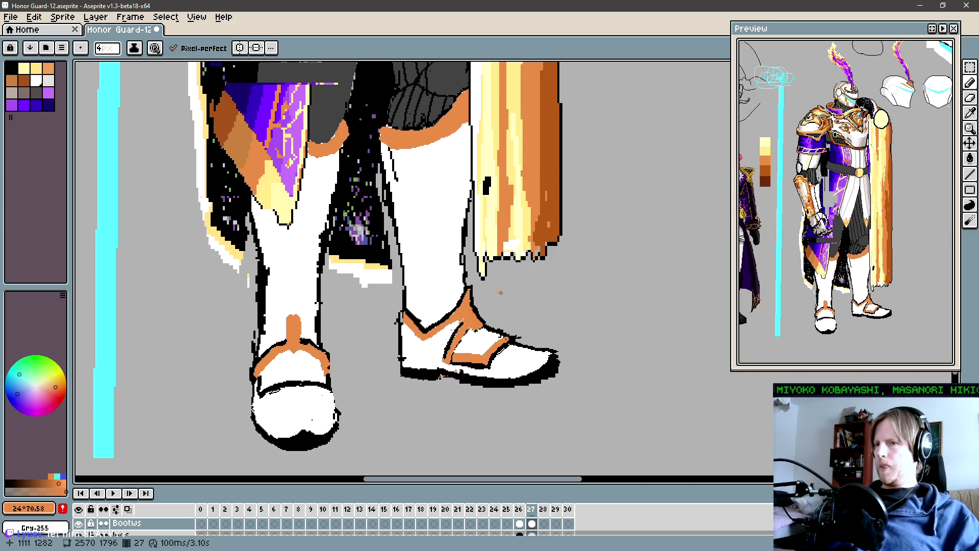
scroll(502, 281, "down", 1)
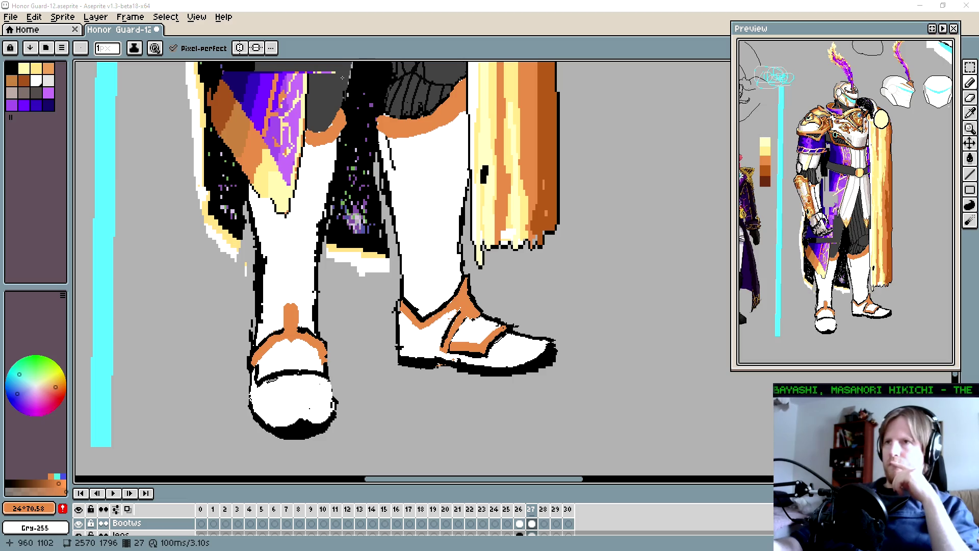
left_click(416, 344)
scroll(416, 343, "left", 2)
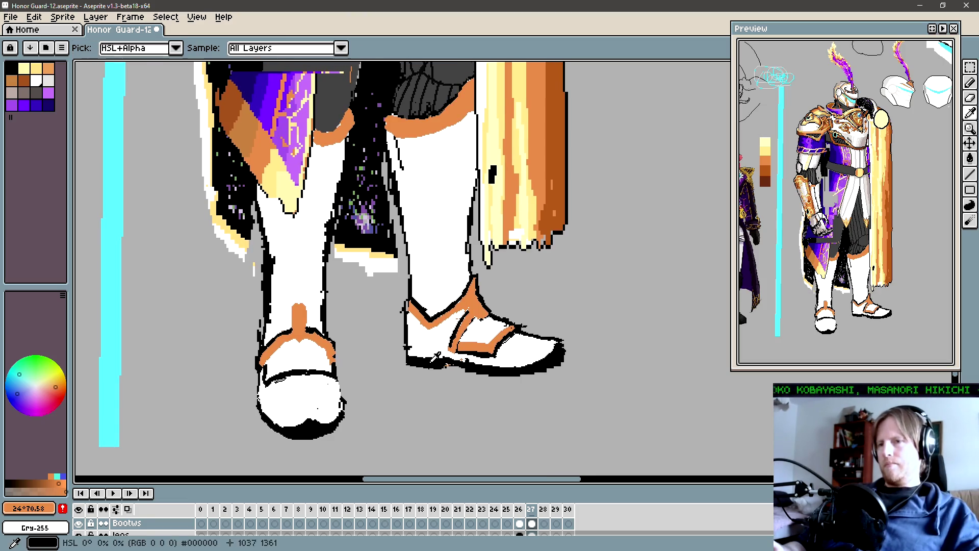
left_click(427, 353, "alt")
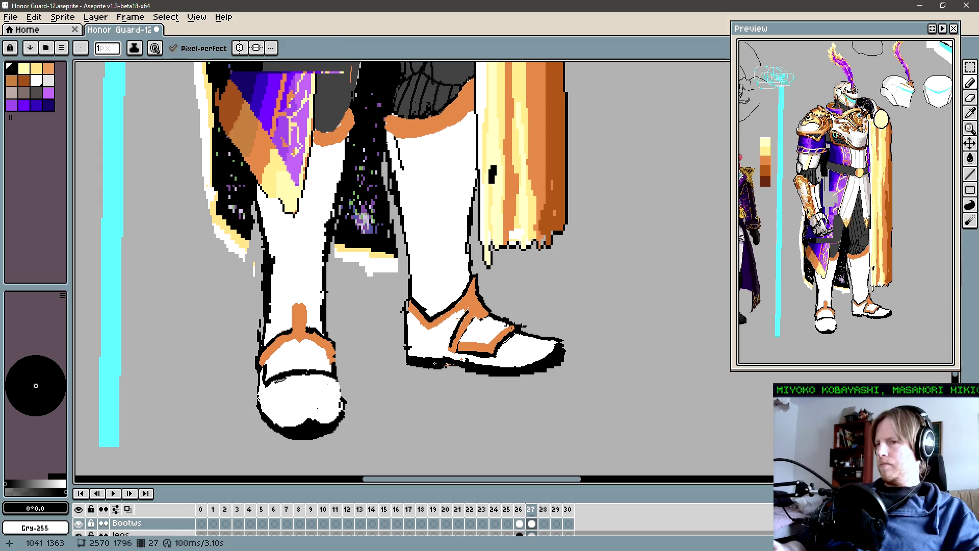
left_click(441, 357, "alt")
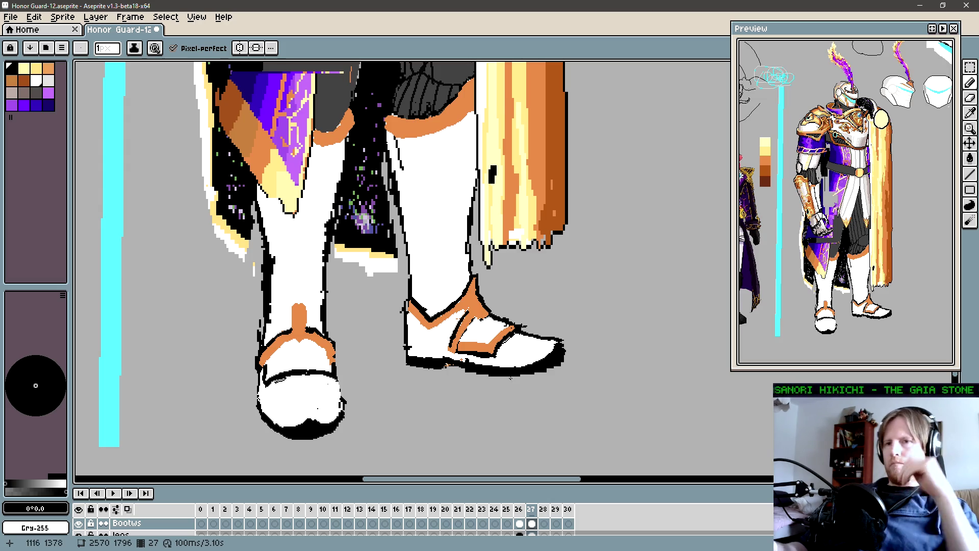
Increase the pencil to 2px and make white the drawing colour.
scroll(389, 321, "left", 3)
key("i")
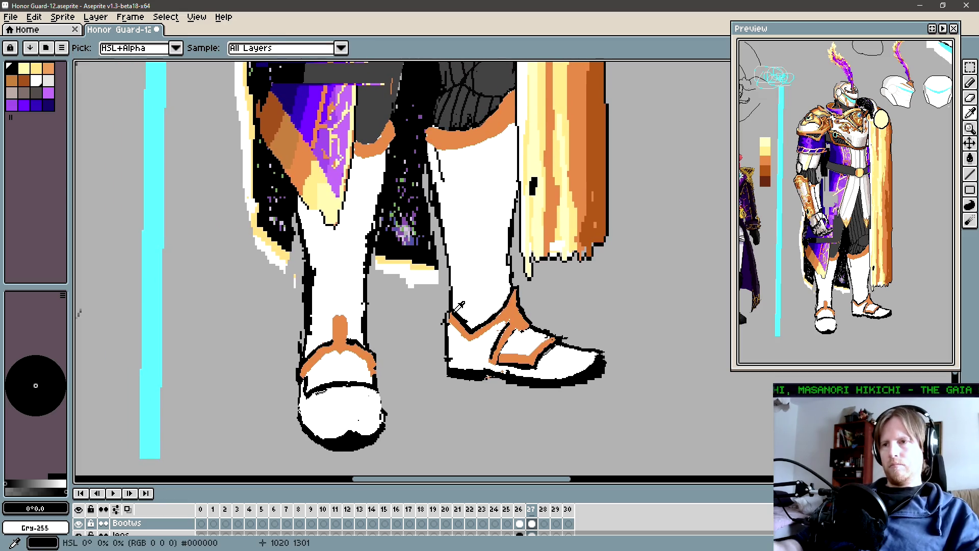
key("b")
key("plus")
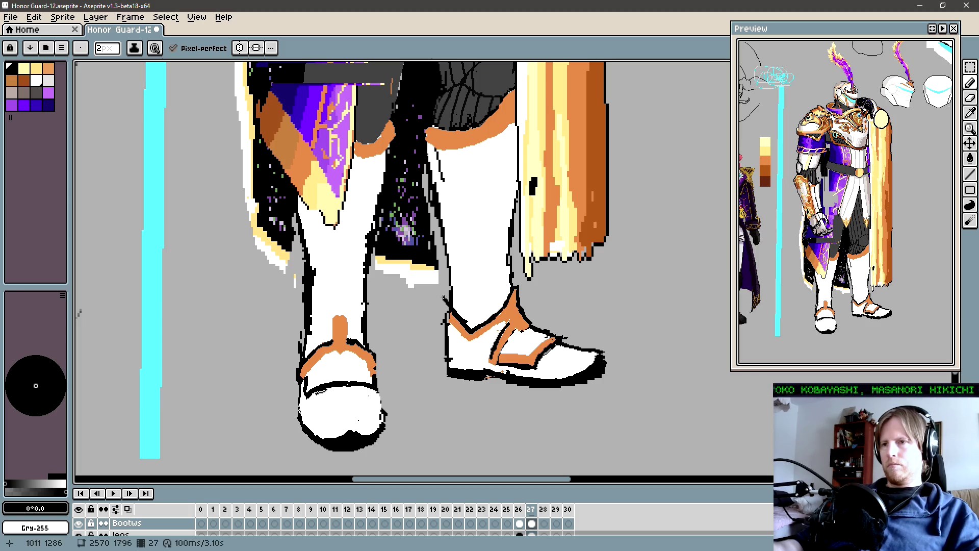
left_click(461, 294, "alt")
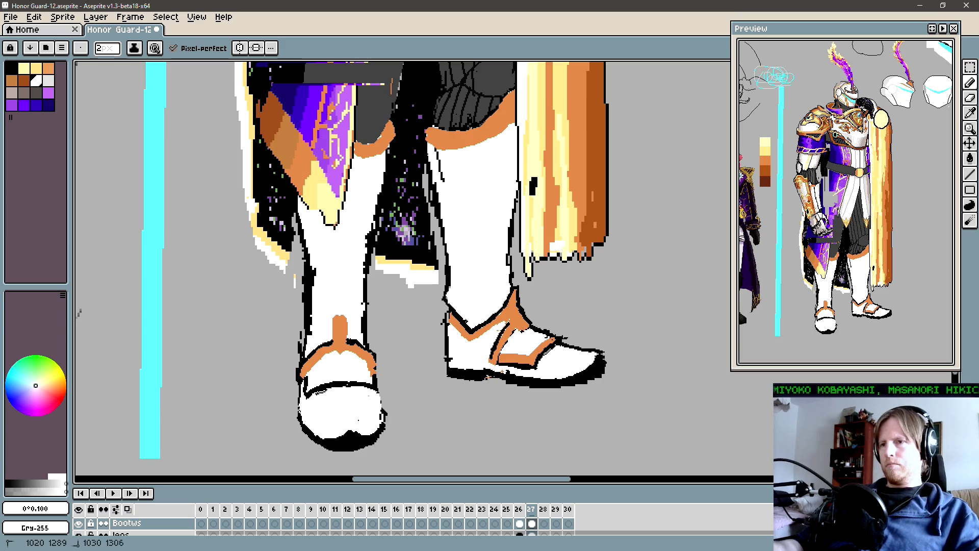
Sample black from the boot outline and draw it up the right boot's left side.
key("i")
left_click(449, 356)
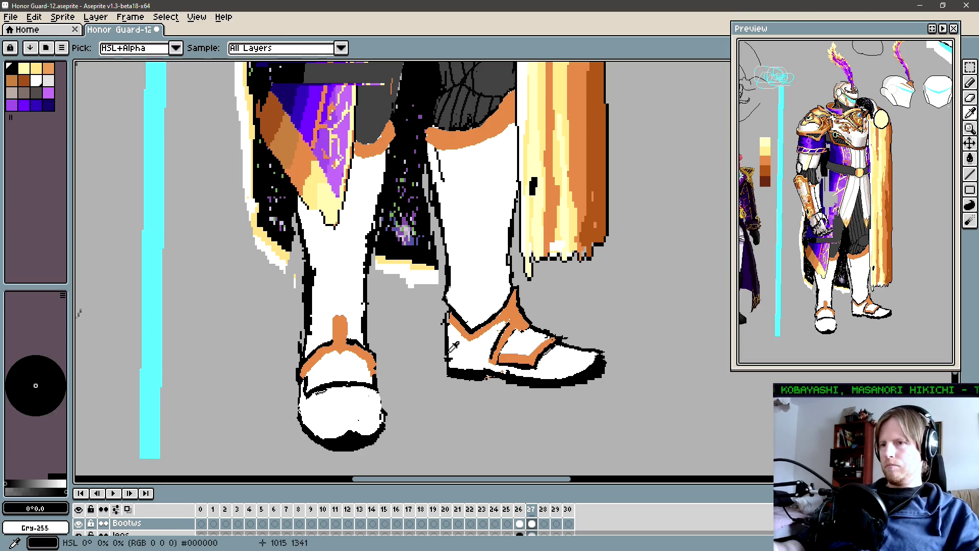
key("b")
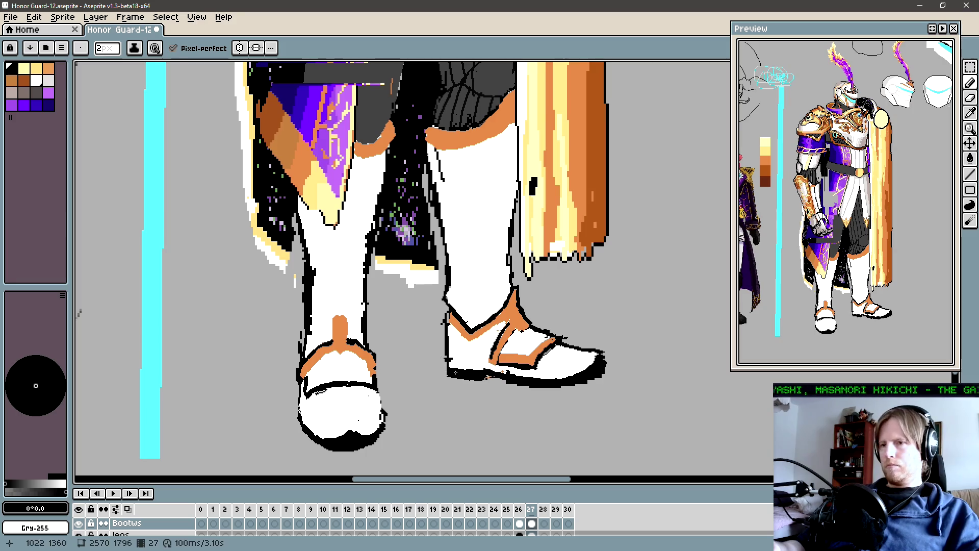
key("i")
key("b")
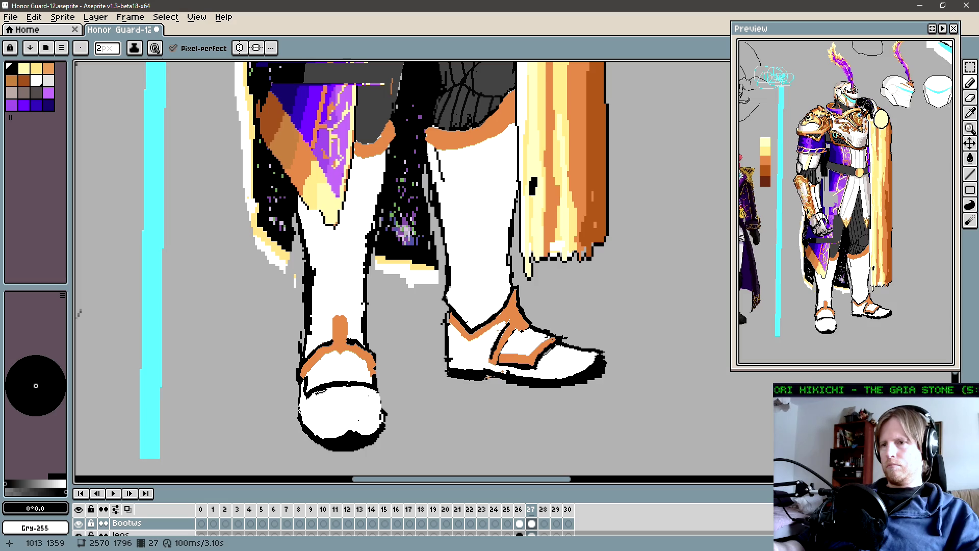
left_click(443, 370)
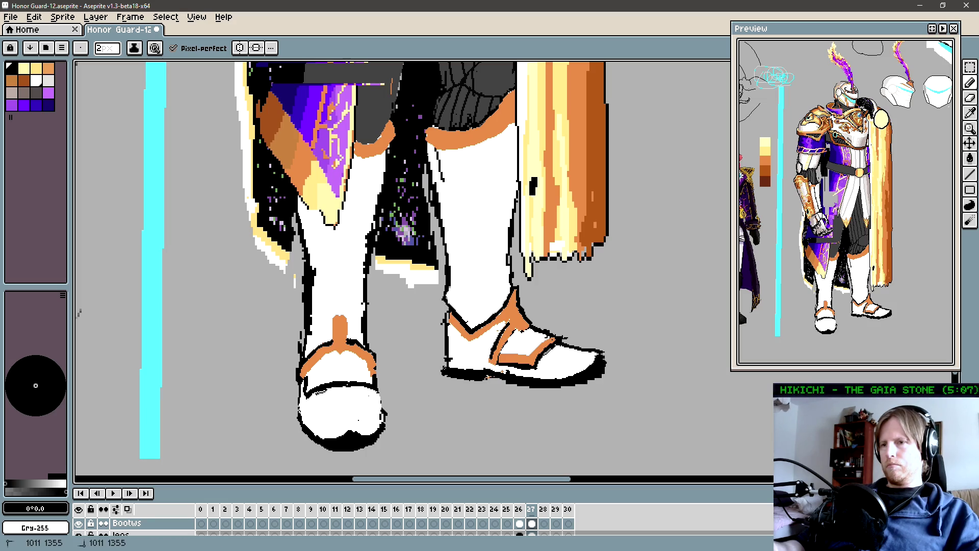
left_click_drag(443, 368, 443, 327)
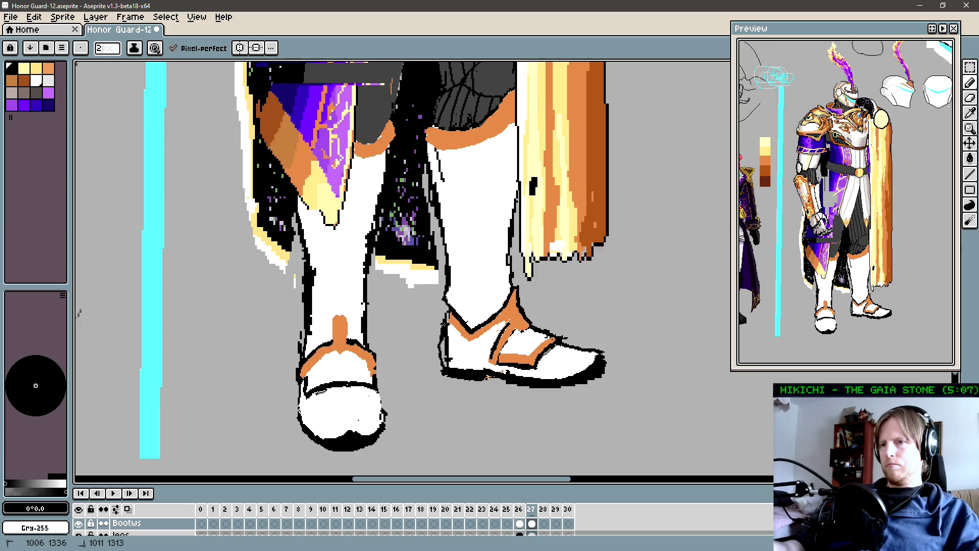
left_click(456, 336, "alt")
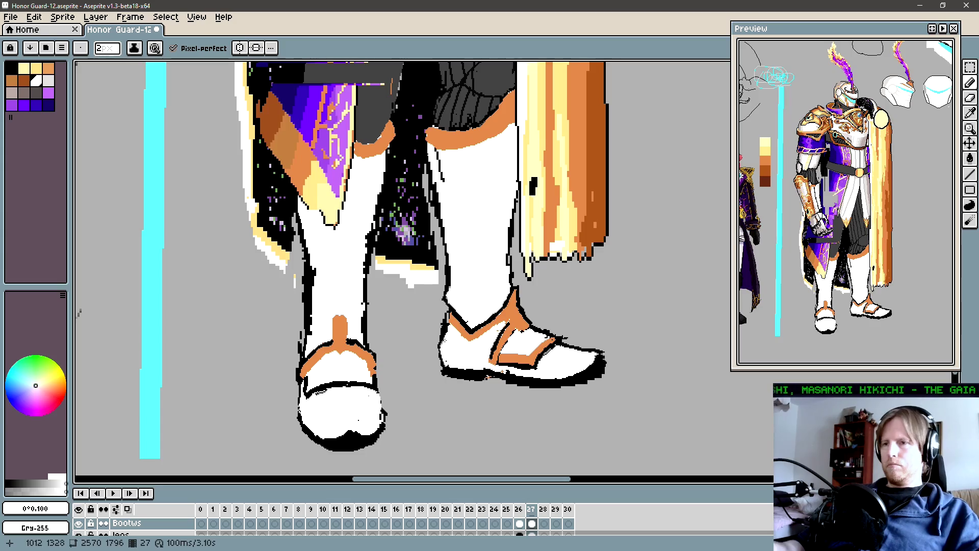
Shrink the eraser slightly, then return to a thin pencil with black from the shoe outline.
key("e")
key("minus")
key("minus")
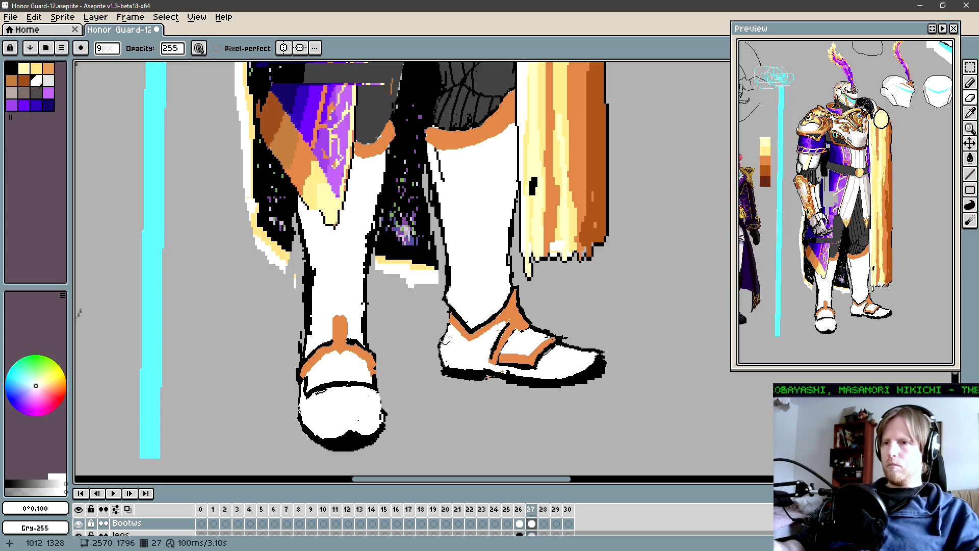
left_click(441, 340, "alt")
key("b")
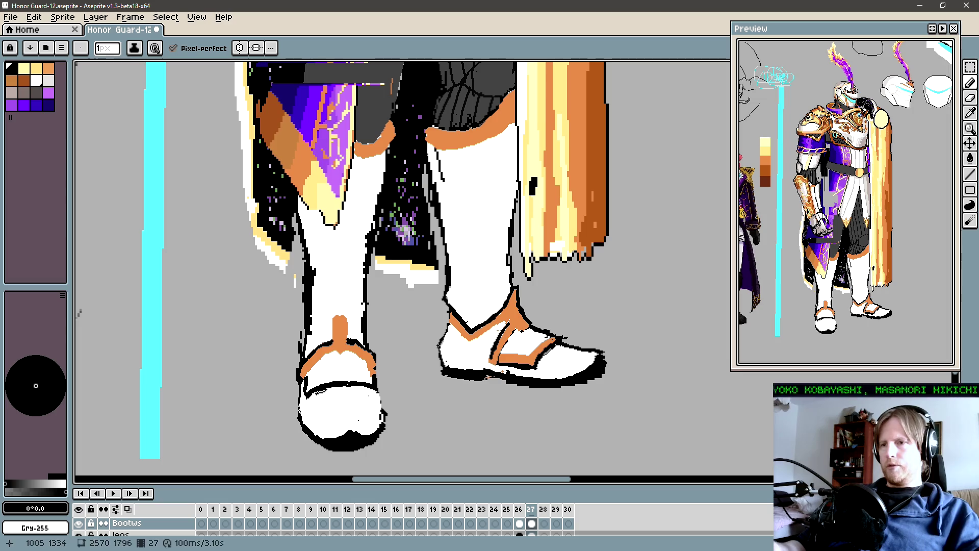
key("space")
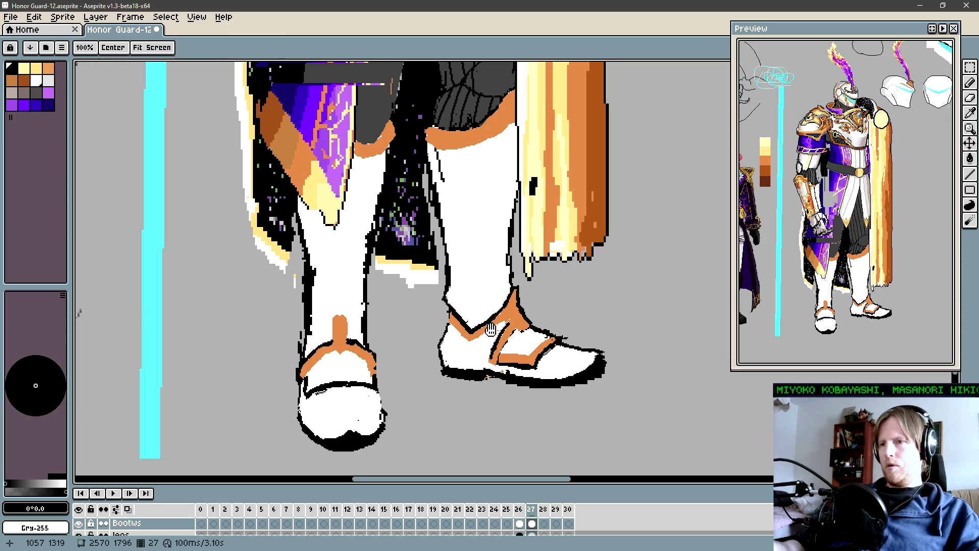
Draw dark lines along the right boot's outline and straight down its left edge.
mouse_move(474, 294)
left_mouse_down()
mouse_move(451, 310)
mouse_move(458, 327)
left_mouse_up()
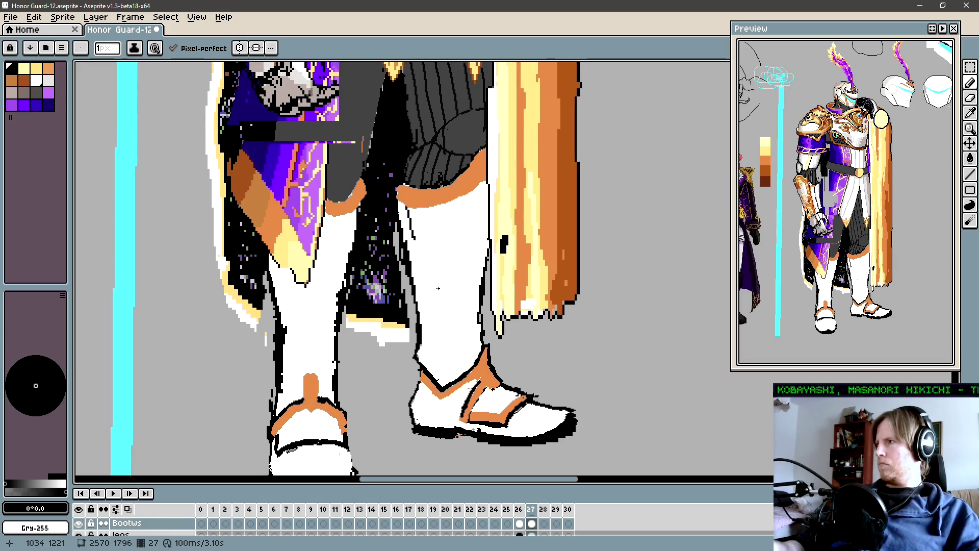
key("i")
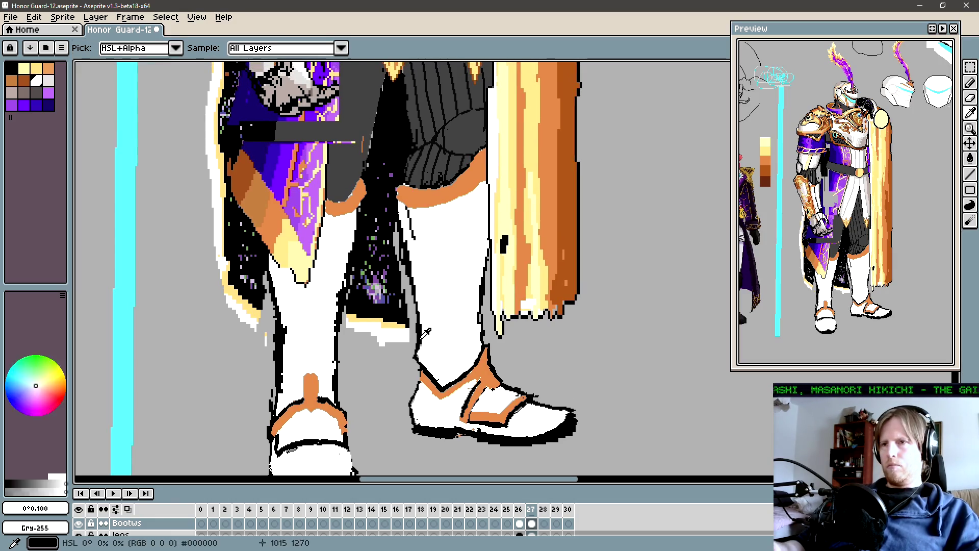
key("b")
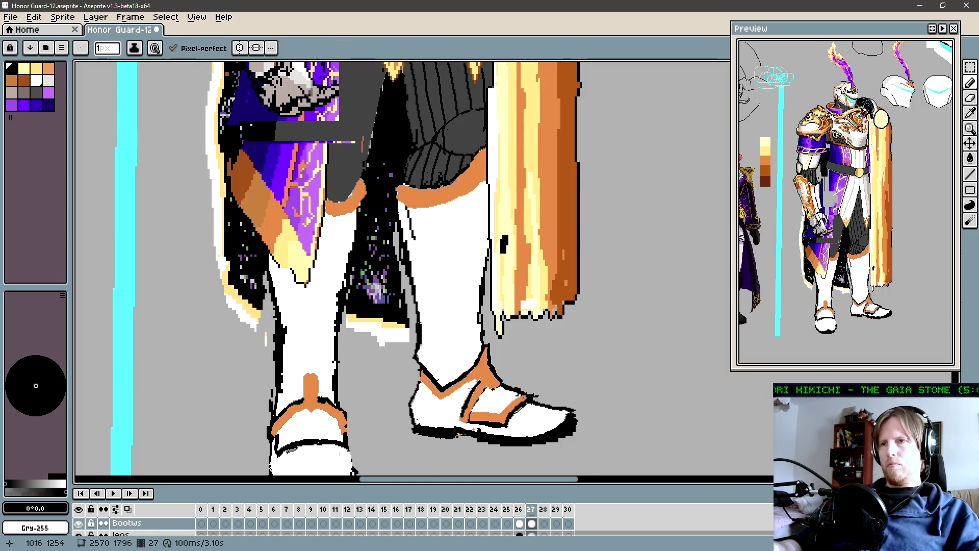
left_click_drag(423, 308, 420, 324)
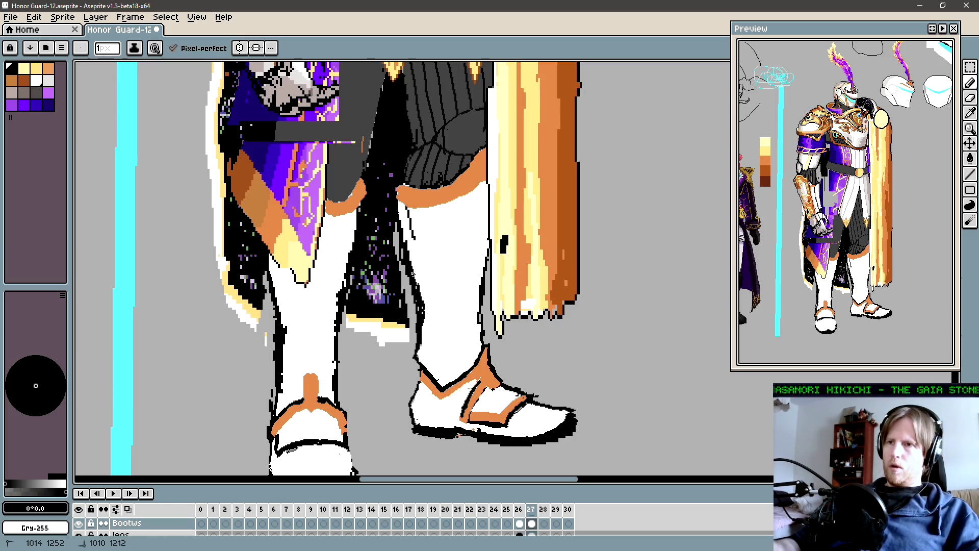
left_click(408, 250, "shift")
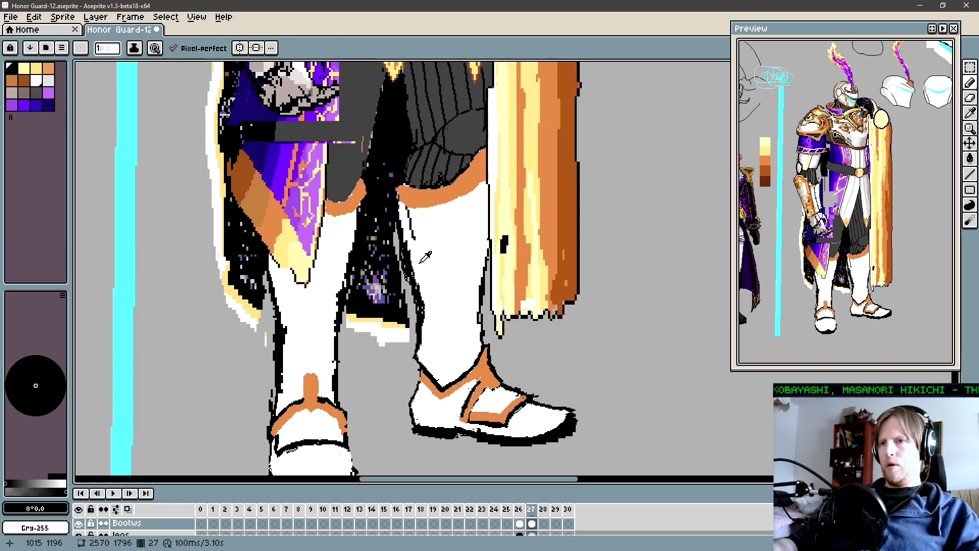
Compare with the next frame's sketch, return to frame 27, and erase stray outline pixels.
key("x")
key("period")
key("comma")
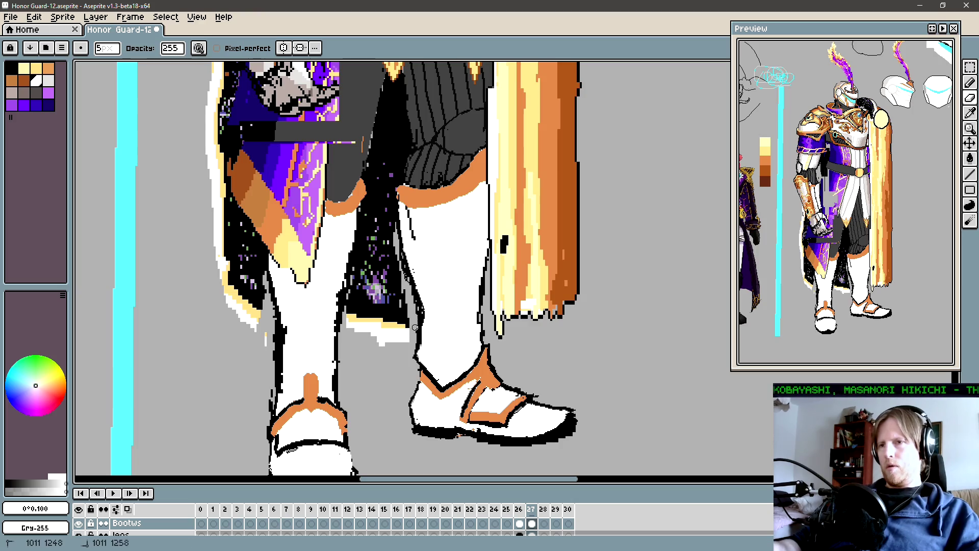
key("b")
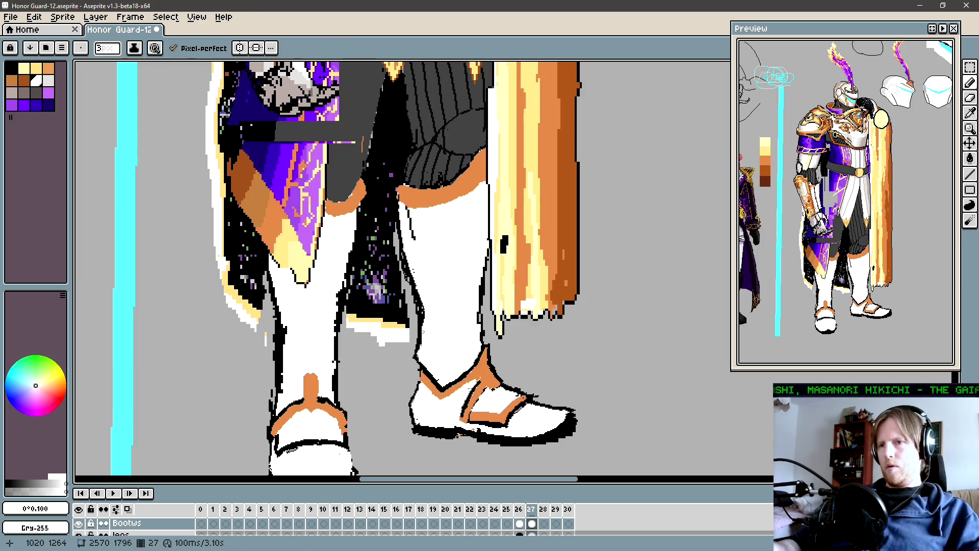
left_click(421, 321, "alt")
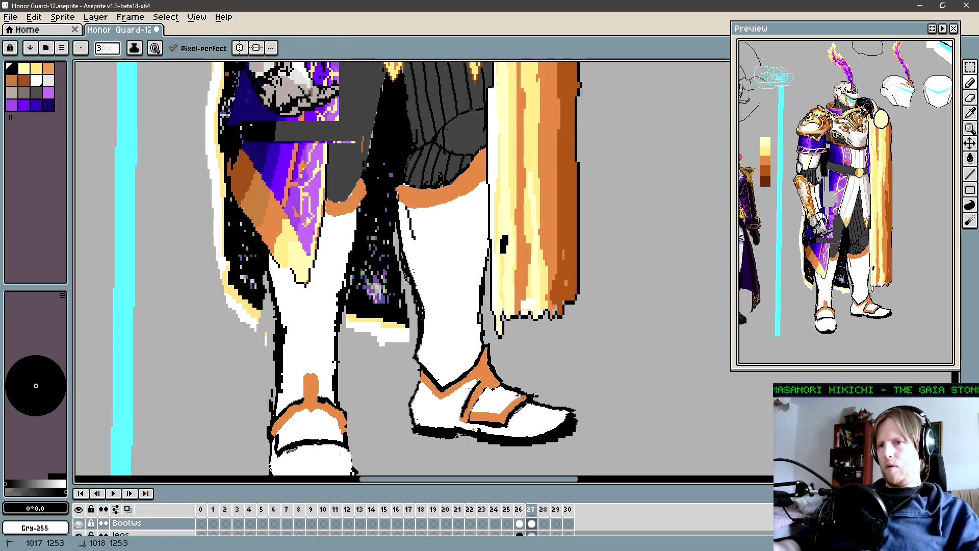
key("e")
mouse_move(411, 295)
left_mouse_down()
mouse_move(416, 329)
mouse_move(399, 250)
left_mouse_up()
Draw a black outline up the right boot's inner edge.
key("space")
scroll(429, 261, "down", 4)
scroll(451, 291, "up", 3)
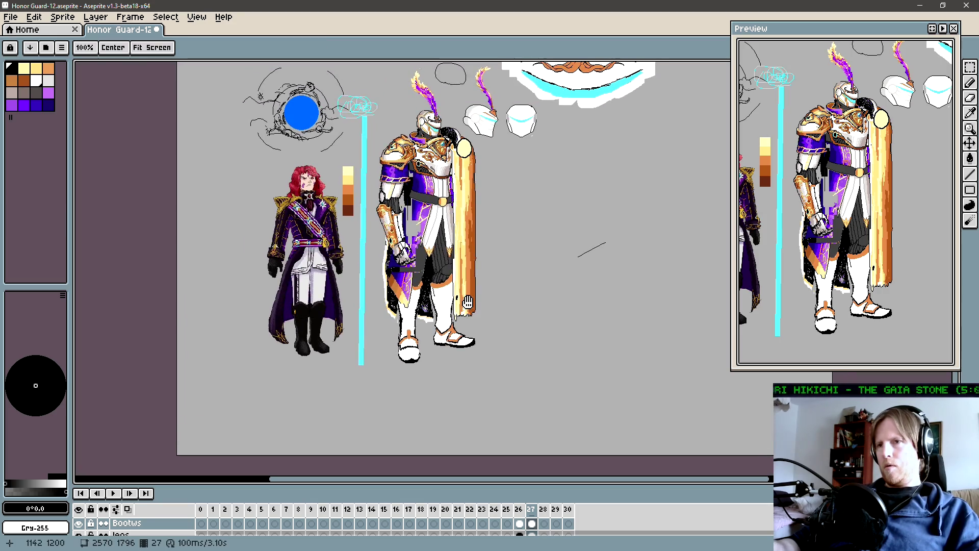
left_click_drag(451, 291, 451, 310)
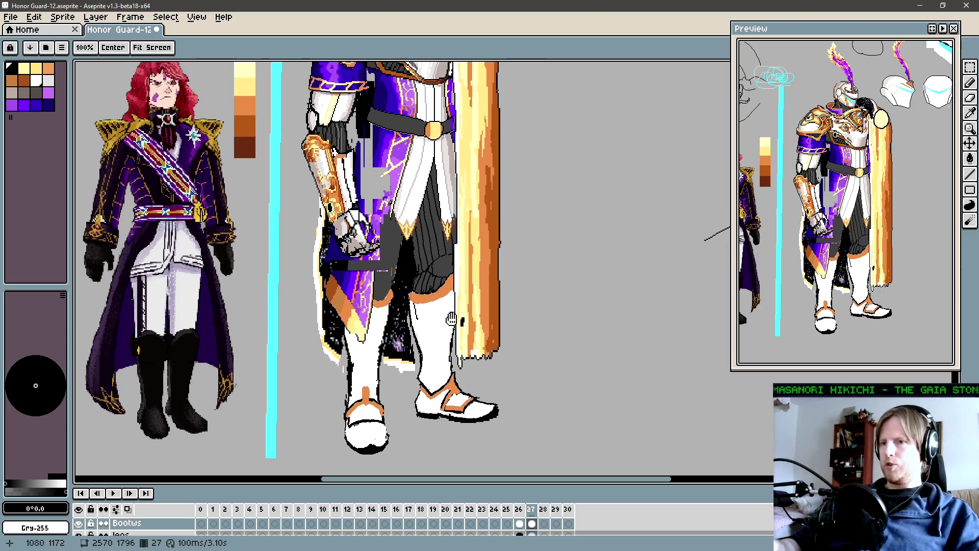
scroll(451, 310, "up", 2)
left_click_drag(450, 360, 454, 257)
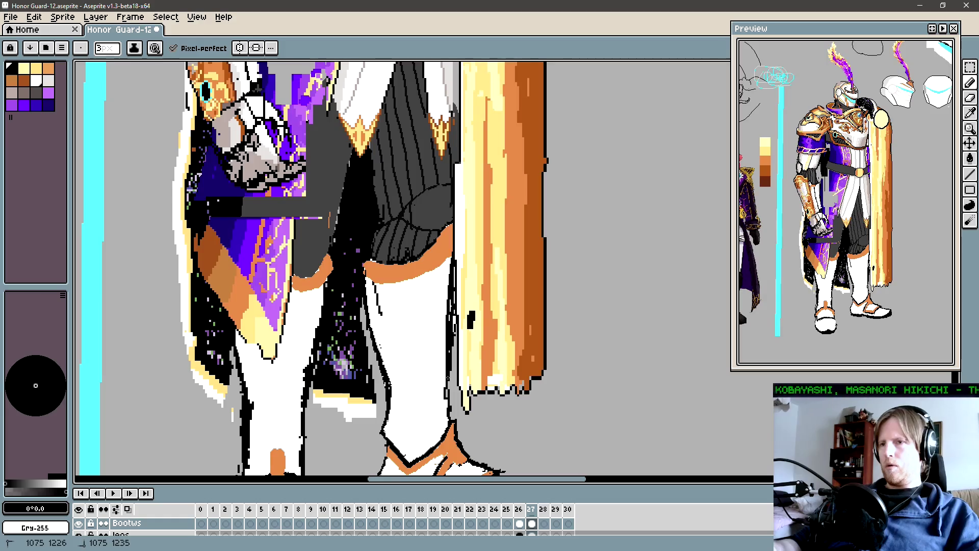
Add short black strokes along the upper and lower parts of the boot edge.
key("space")
scroll(454, 327, "down", 2)
scroll(454, 326, "up", 2)
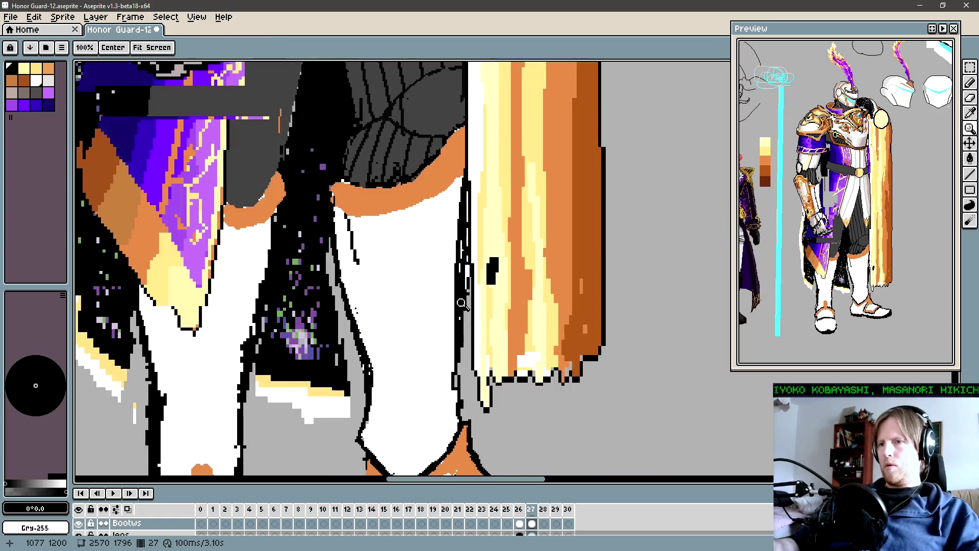
left_click_drag(476, 326, 464, 347)
scroll(465, 347, "up", 1)
scroll(459, 340, "down", 2)
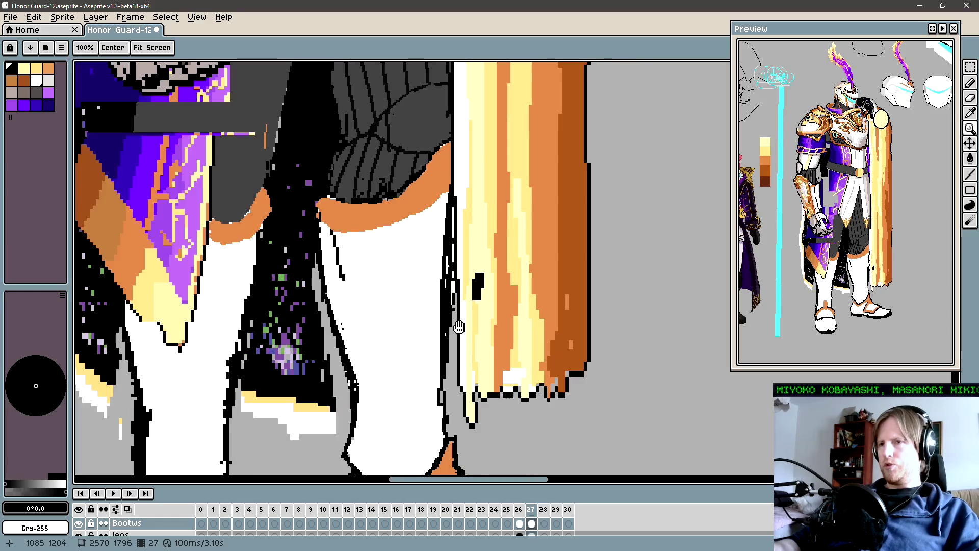
scroll(456, 331, "up", 2)
scroll(455, 328, "down", 2)
left_click_drag(456, 328, 457, 343)
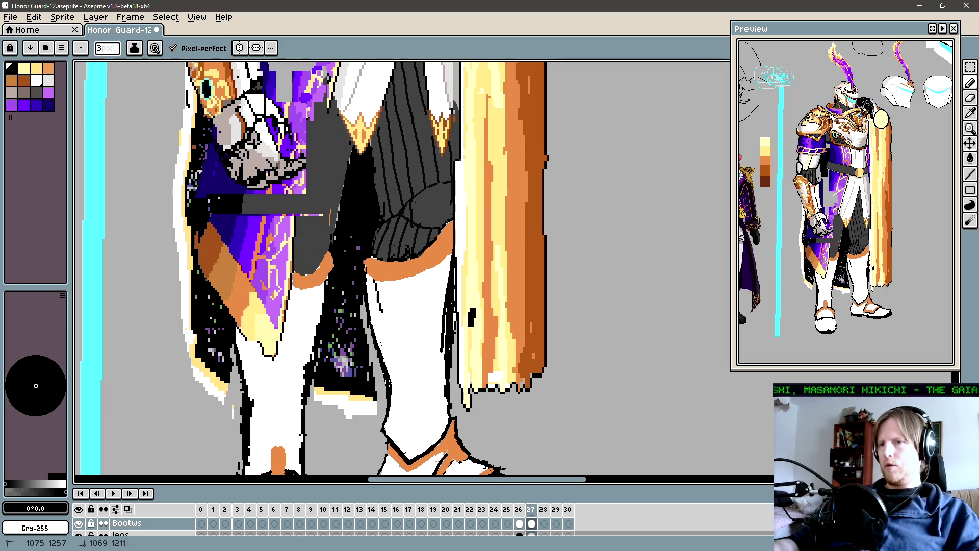
key("ctrl")
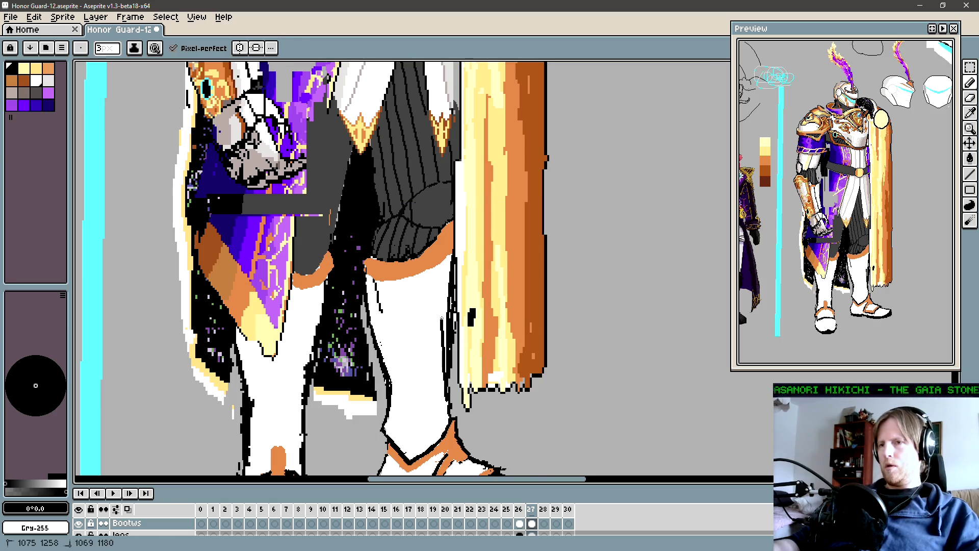
key("ctrl")
left_click_drag(451, 261, 449, 291)
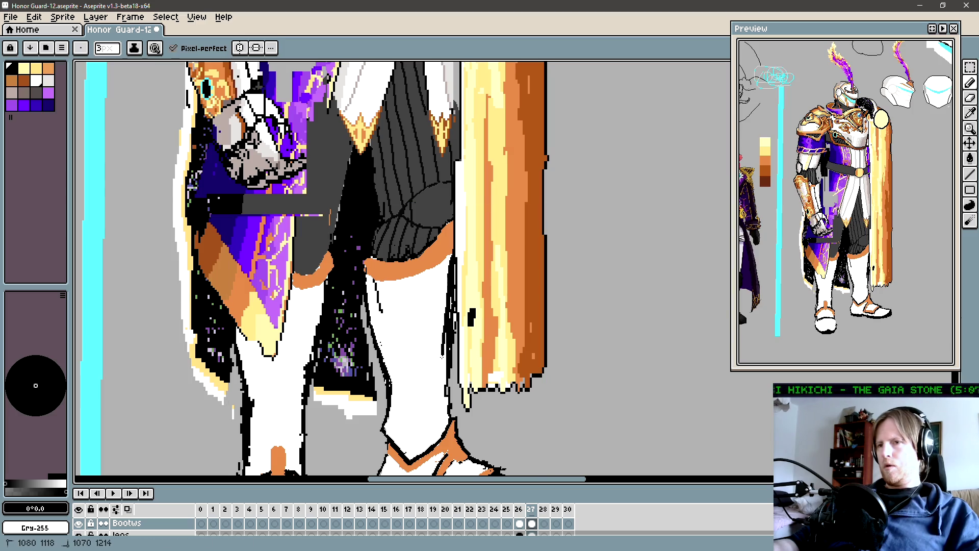
mouse_move(442, 356)
left_mouse_down()
mouse_move(445, 414)
mouse_move(446, 398)
left_mouse_up()
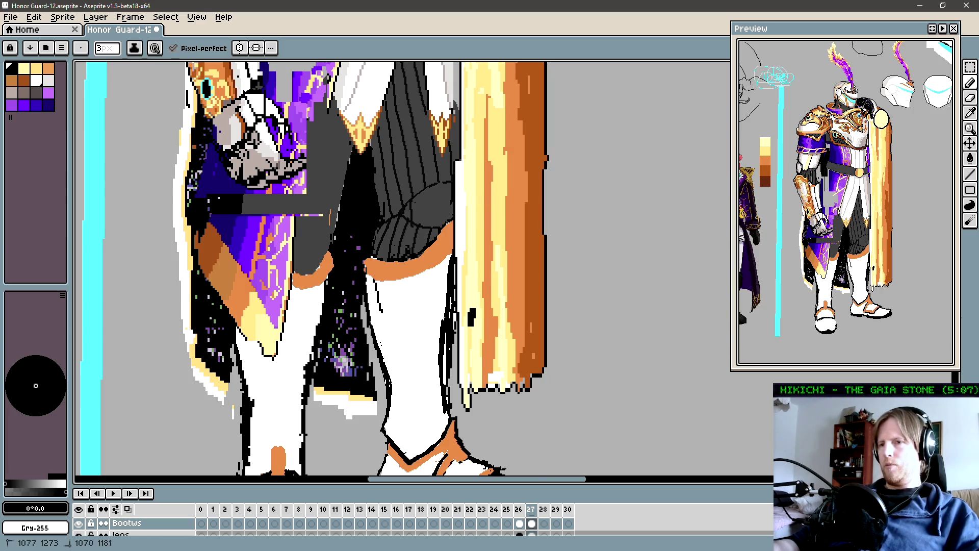
Add another black stroke on the boot edge, then erase part of the outline to slim the shin.
key("alt")
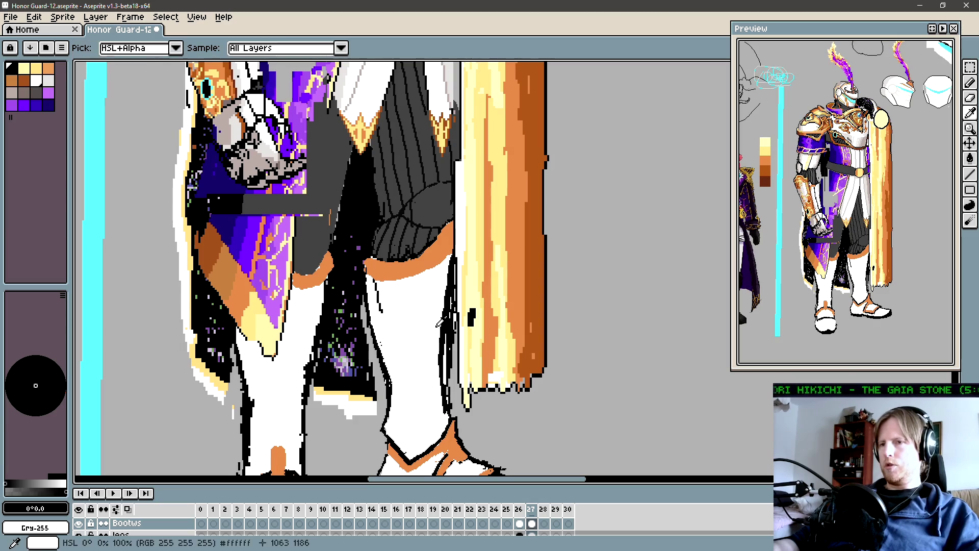
left_click(438, 323, "alt")
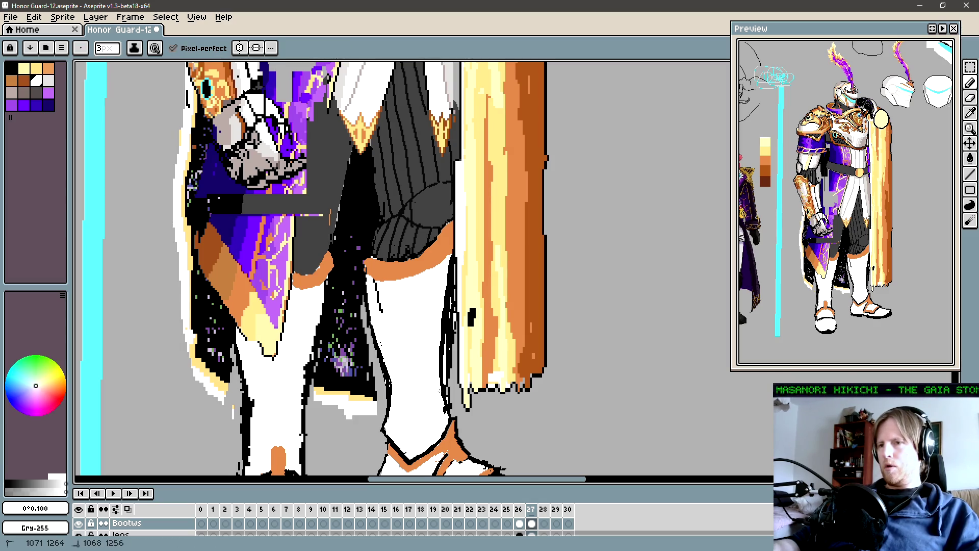
left_click(442, 341, "alt")
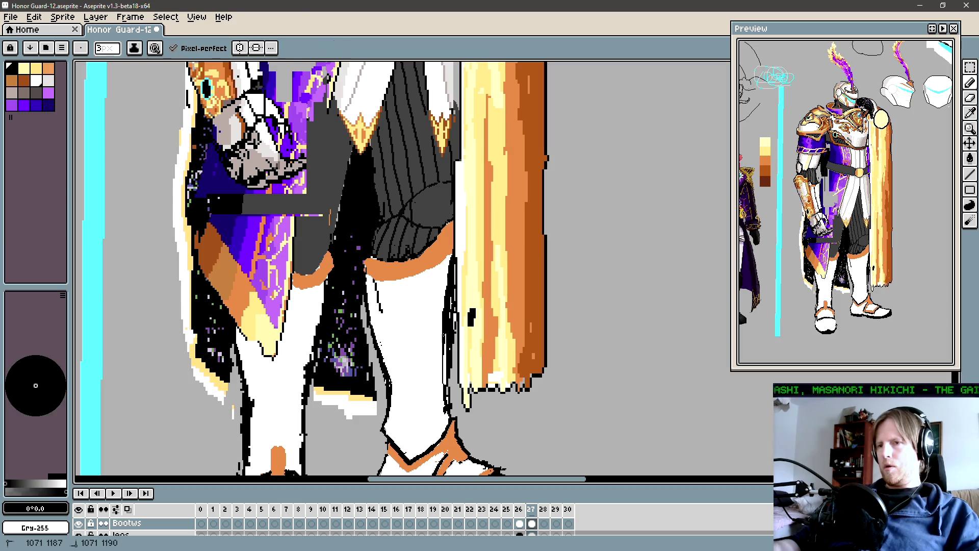
left_click_drag(442, 348, 450, 395)
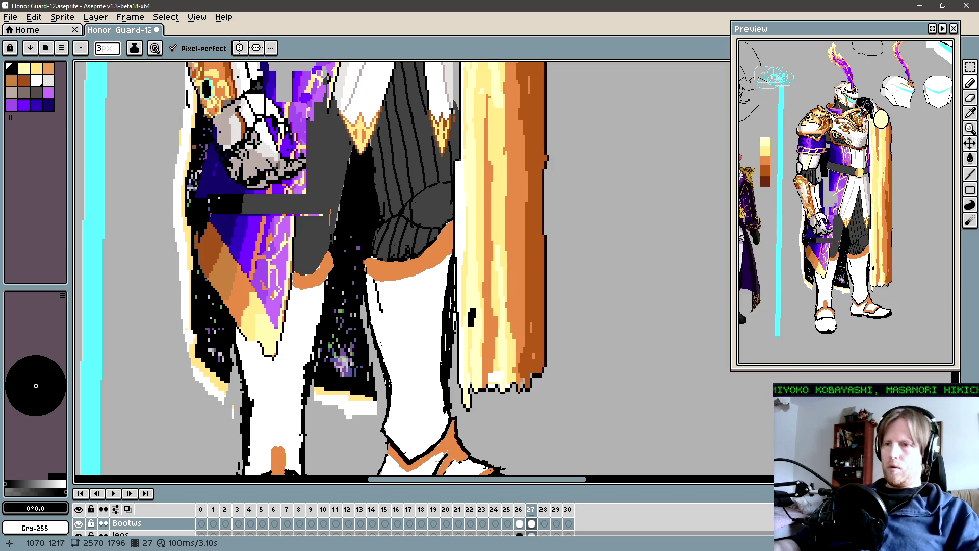
left_click(437, 362, "alt")
key("e")
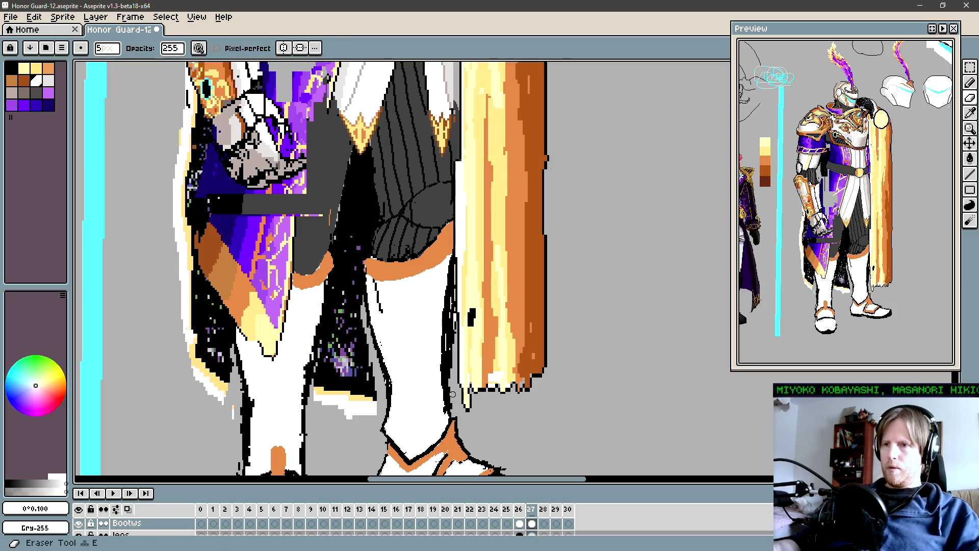
mouse_move(446, 339)
left_mouse_down()
mouse_move(451, 400)
mouse_move(457, 287)
mouse_move(456, 365)
mouse_move(442, 329)
left_mouse_up()
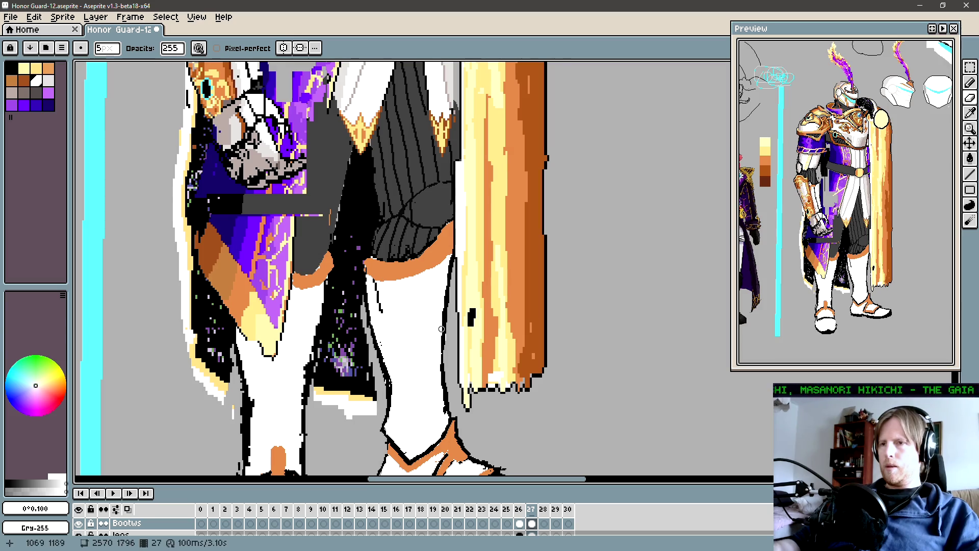
key("space")
scroll(441, 329, "down", 5)
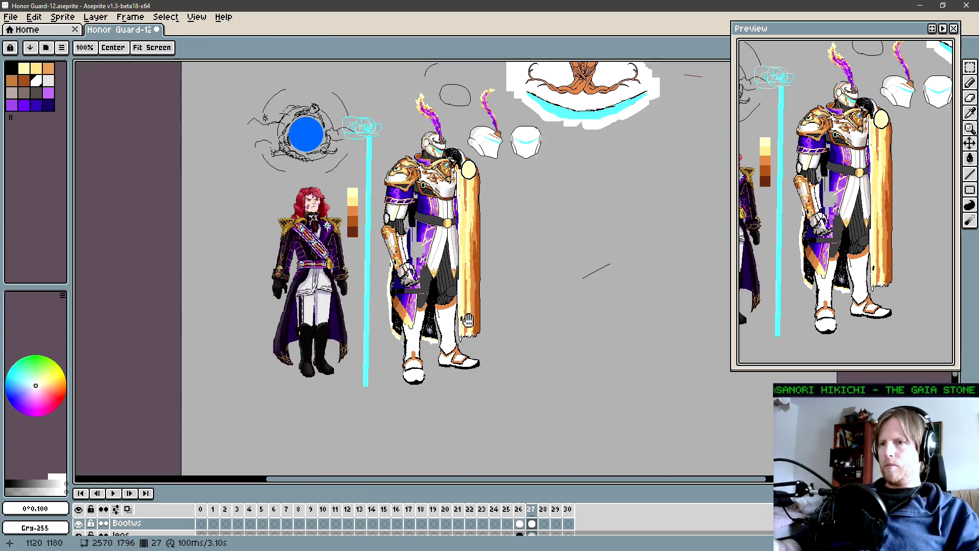
Nudge the cape edge beside the boot 2 px right and commit the transform.
scroll(461, 370, "up", 3)
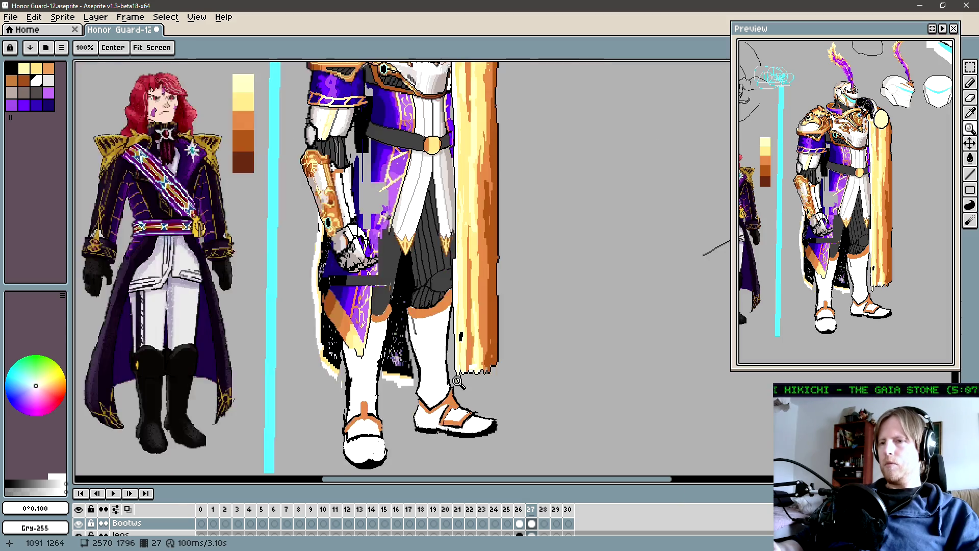
left_click_drag(454, 369, 467, 355)
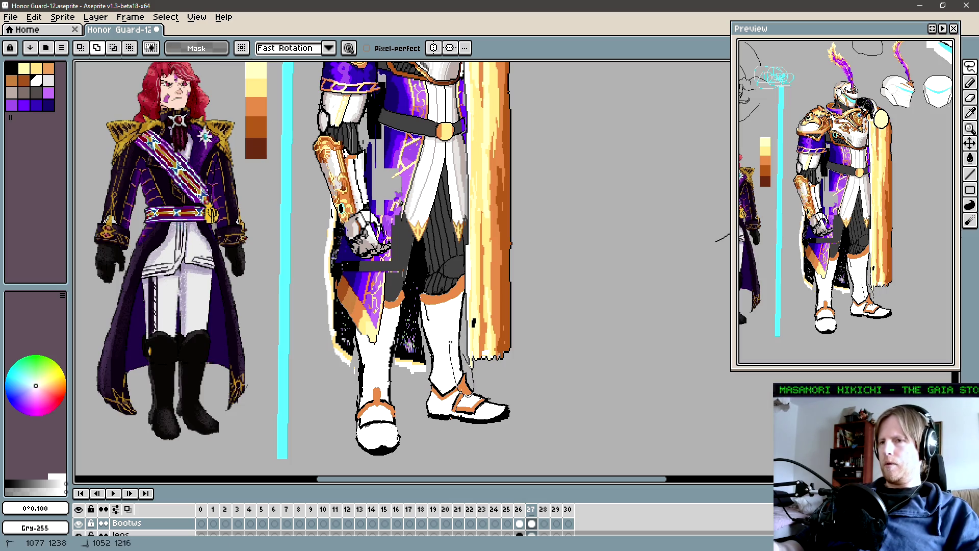
mouse_move(468, 264)
left_mouse_down()
mouse_move(462, 403)
mouse_move(468, 263)
left_mouse_up()
left_click_drag(468, 330, 469, 331)
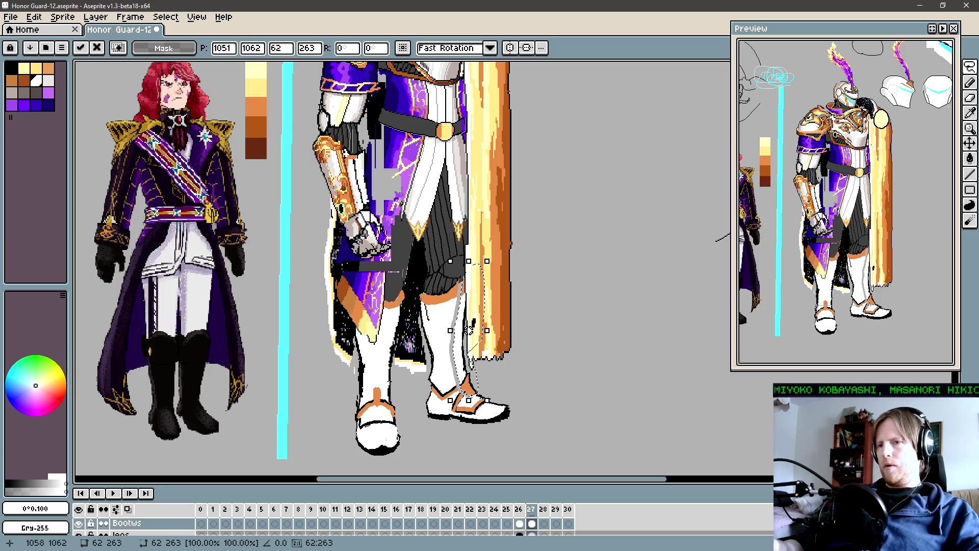
key("Return")
Fill the grey stripe down the boot's leg with white using the Paint Bucket.
scroll(472, 341, "up", 2)
key("i")
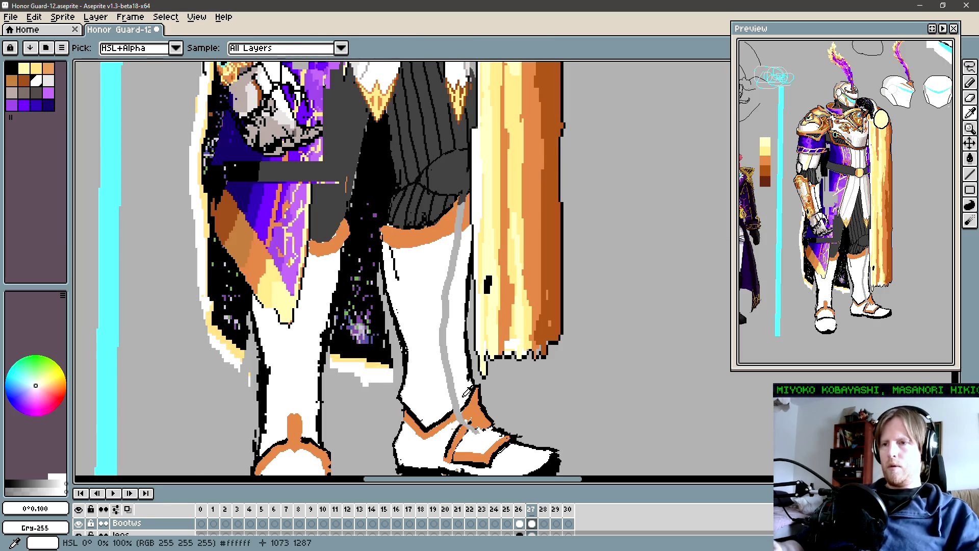
left_click(469, 403)
key("b")
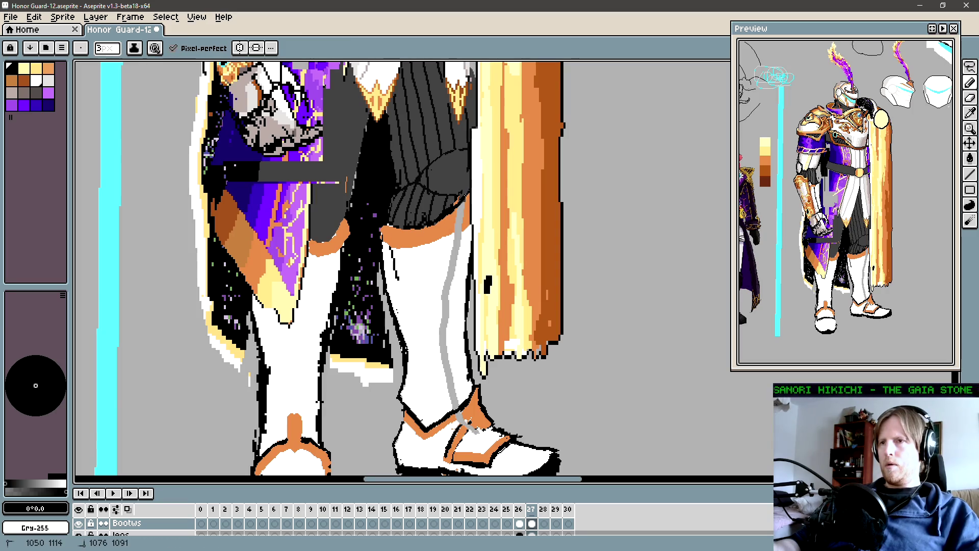
left_click(472, 220, "alt")
key("g")
left_click(465, 214)
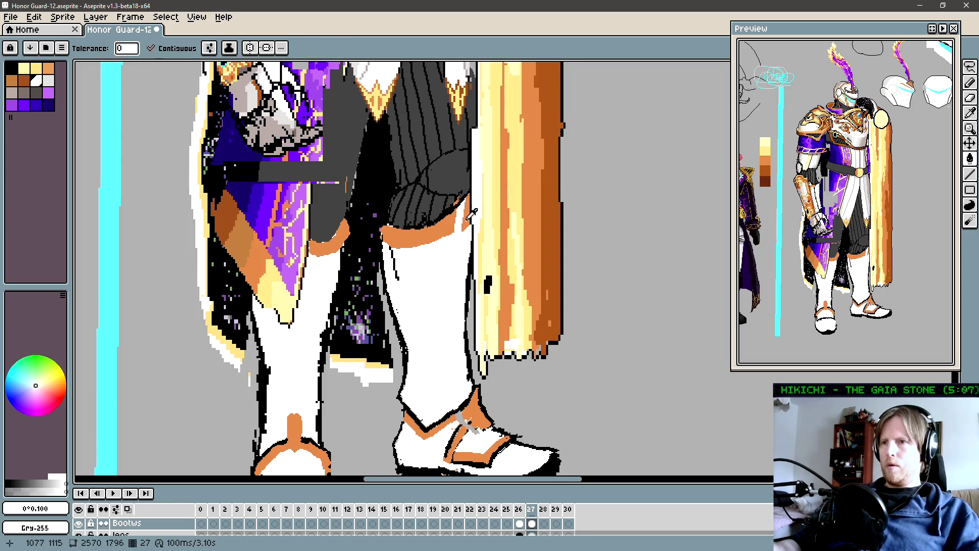
Sample the shoe strap's orange and the outline black, ending with white as drawing colour.
left_click(461, 223, "alt")
key("b")
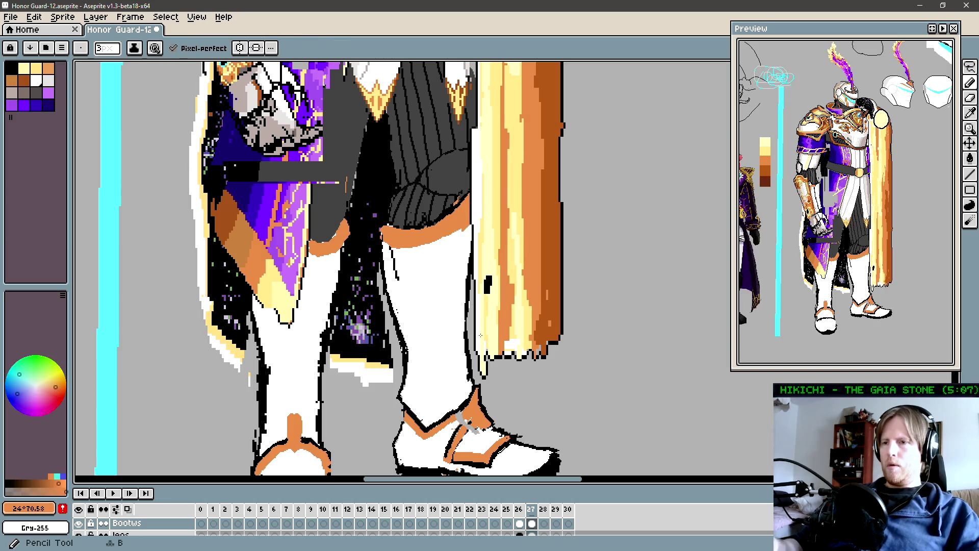
left_click_drag(481, 334, 486, 295)
left_click(482, 299, "alt")
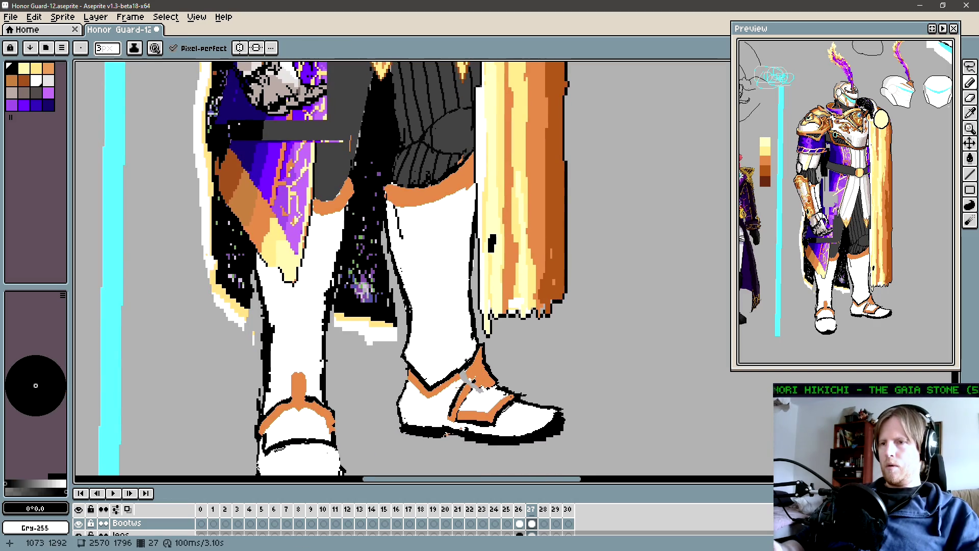
left_click(462, 381, "alt")
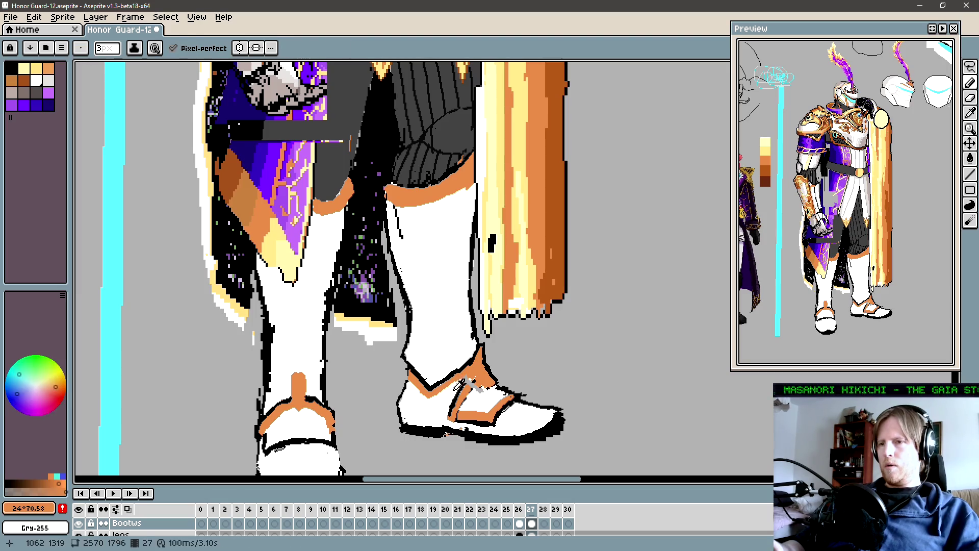
key("x")
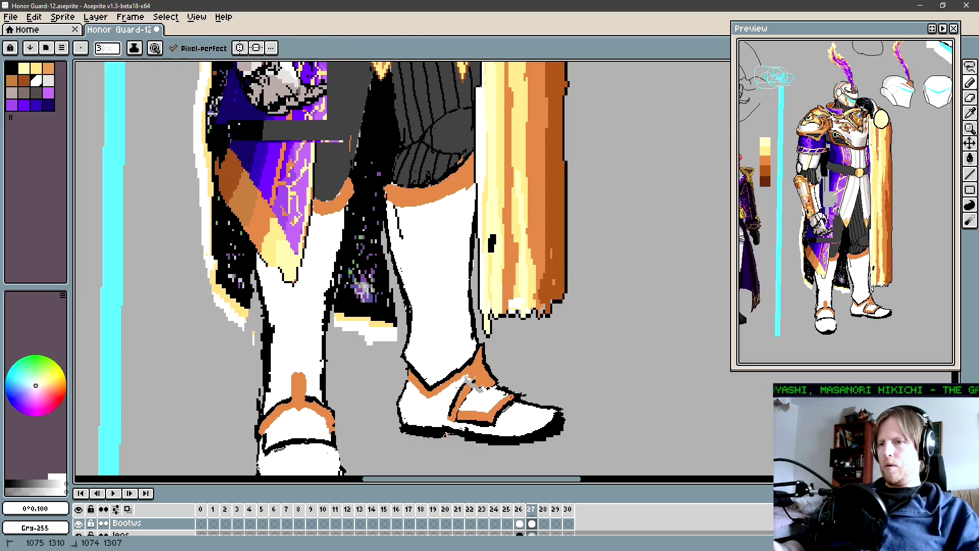
scroll(485, 373, "down", 1)
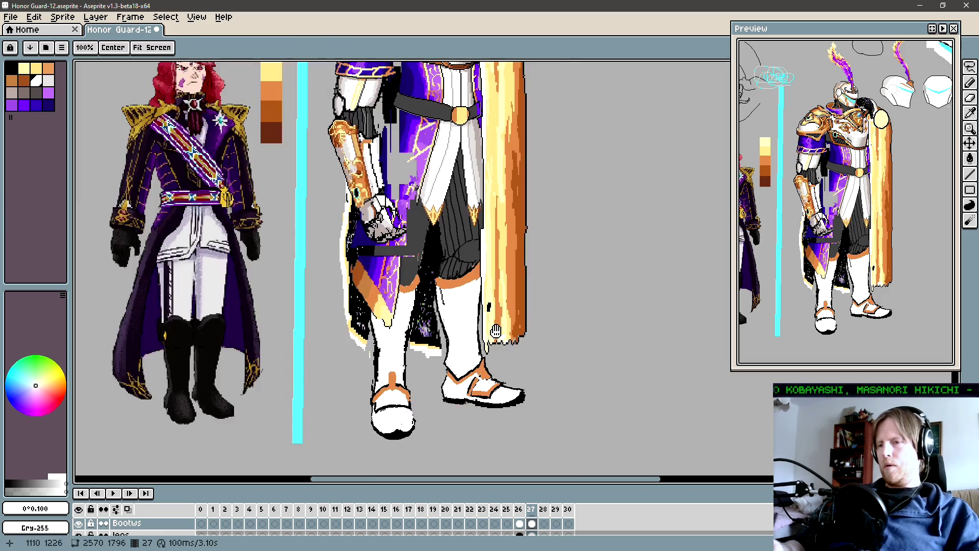
left_click_drag(495, 330, 485, 333)
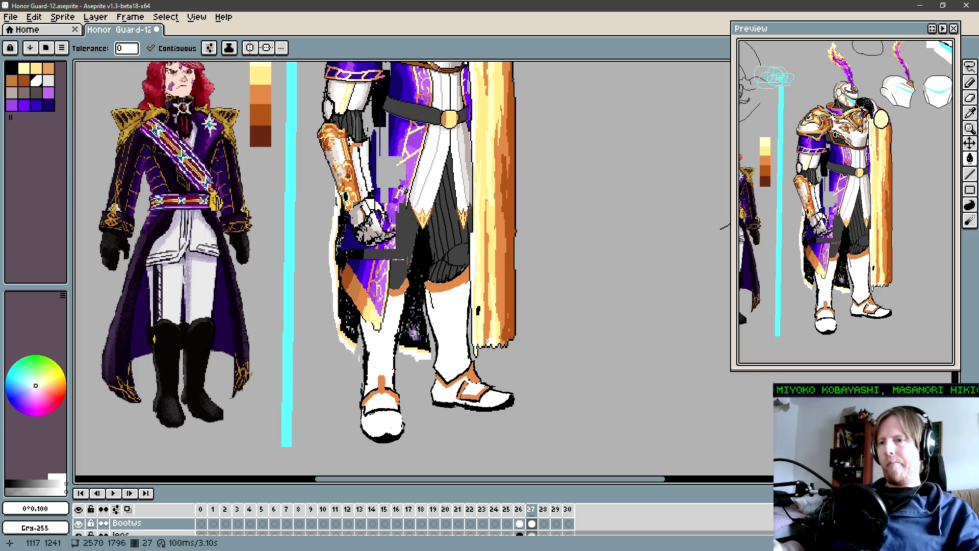
left_click_drag(513, 333, 525, 360)
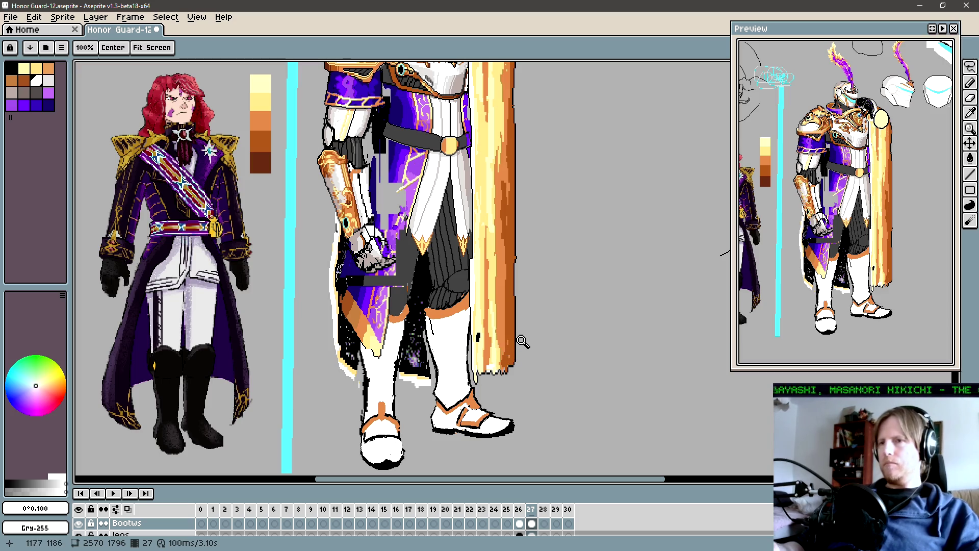
scroll(511, 344, "down", 2)
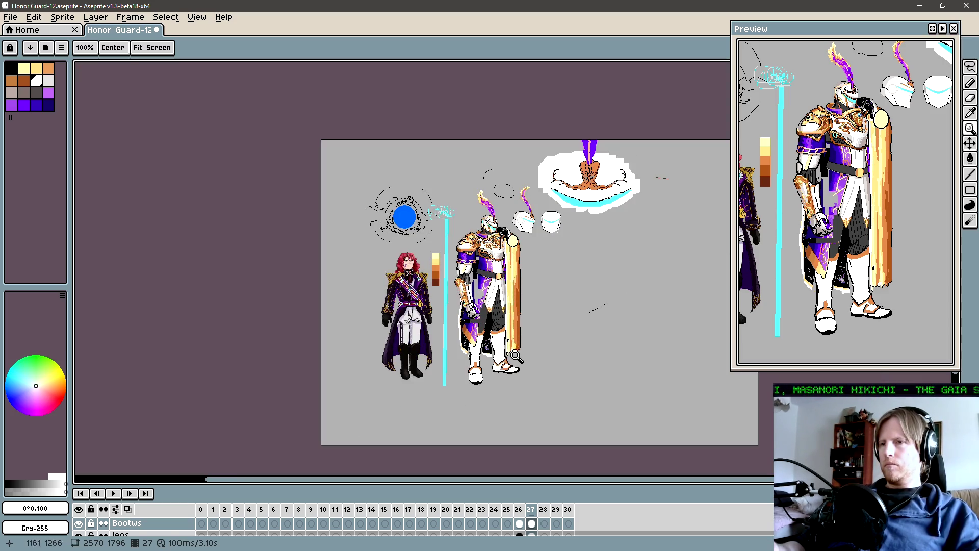
scroll(498, 351, "up", 1)
scroll(505, 342, "up", 2)
left_click_drag(507, 315, 508, 346)
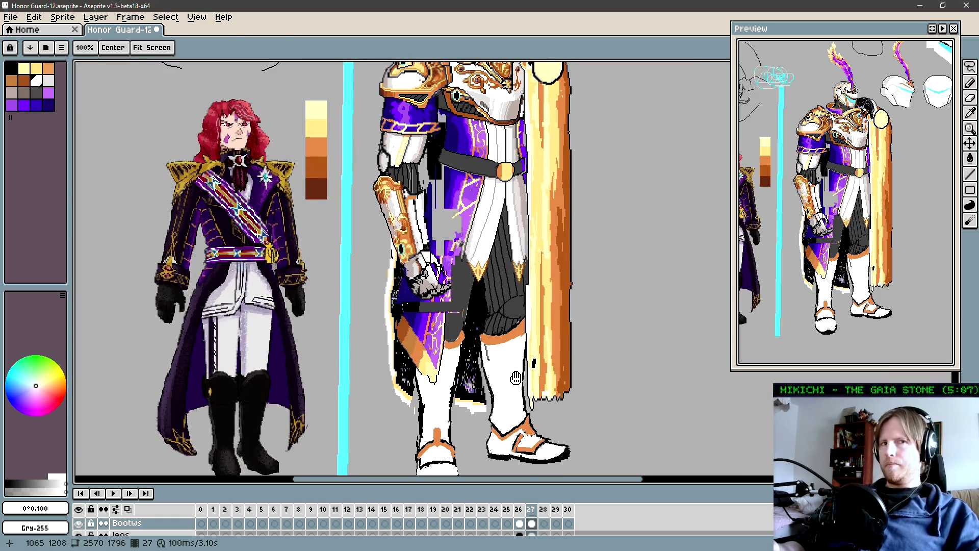
key("g")
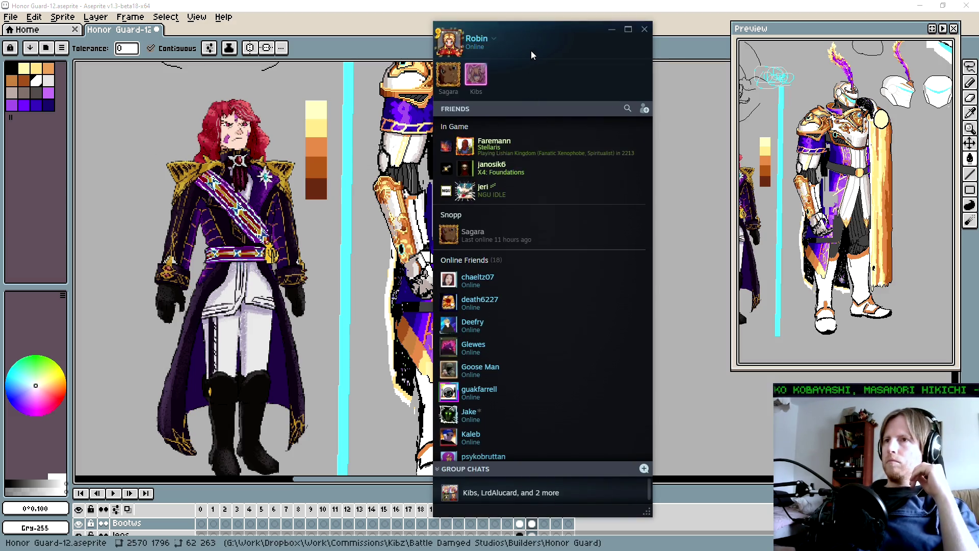
key("alt+F4")
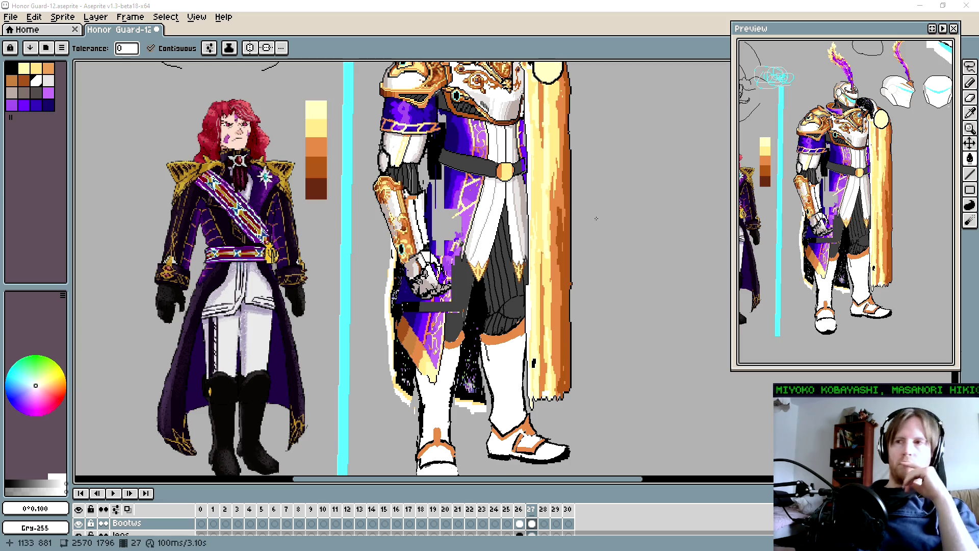
left_click_drag(591, 220, 550, 214)
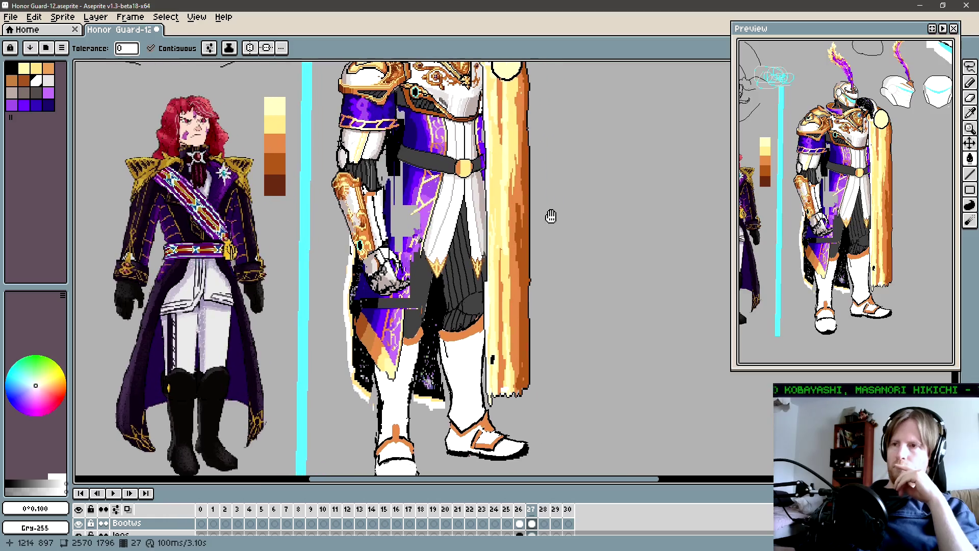
left_click_drag(531, 280, 514, 236)
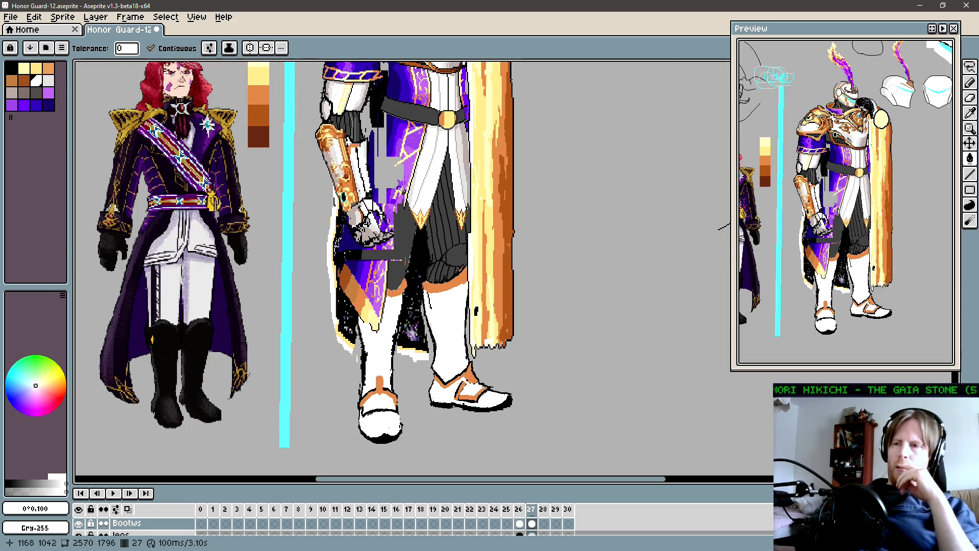
scroll(514, 238, "left", 3)
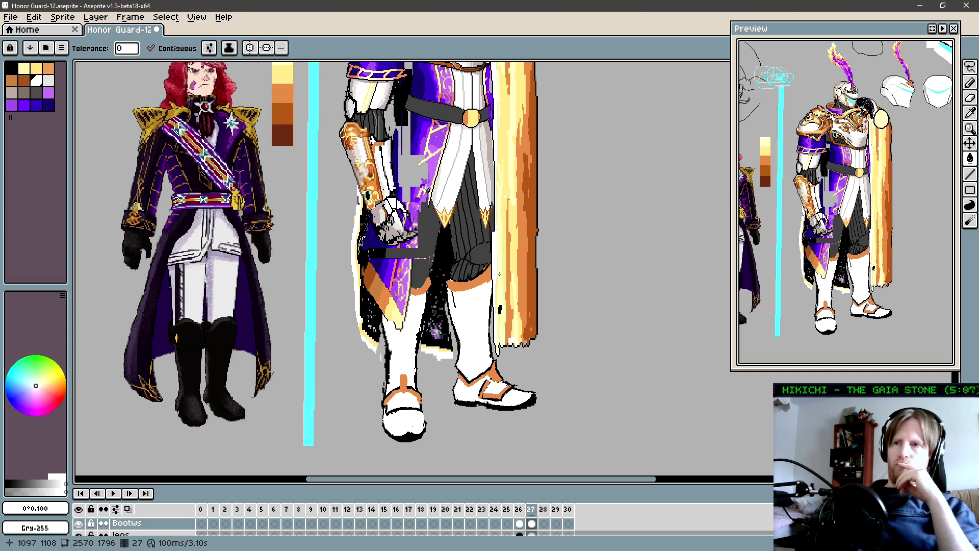
scroll(499, 273, "down", 2)
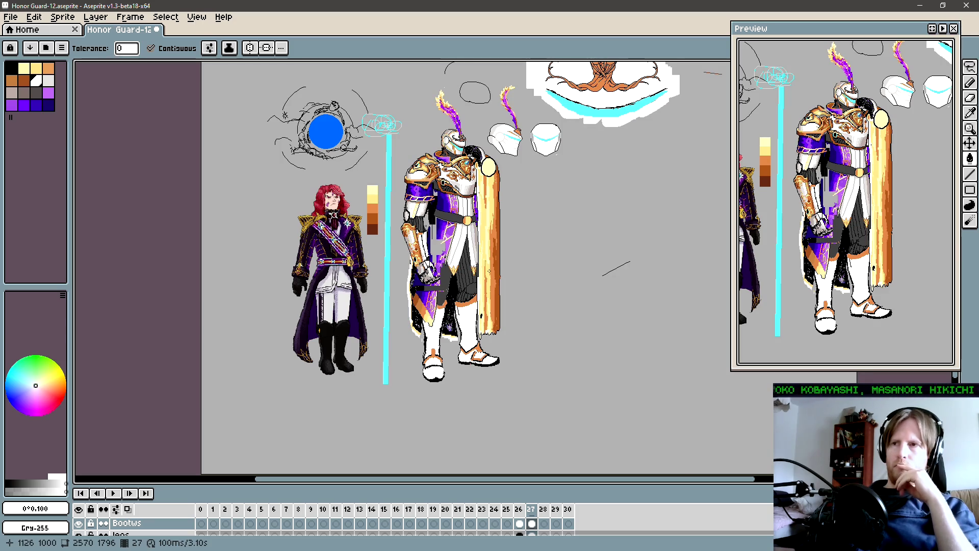
left_click_drag(488, 272, 475, 297)
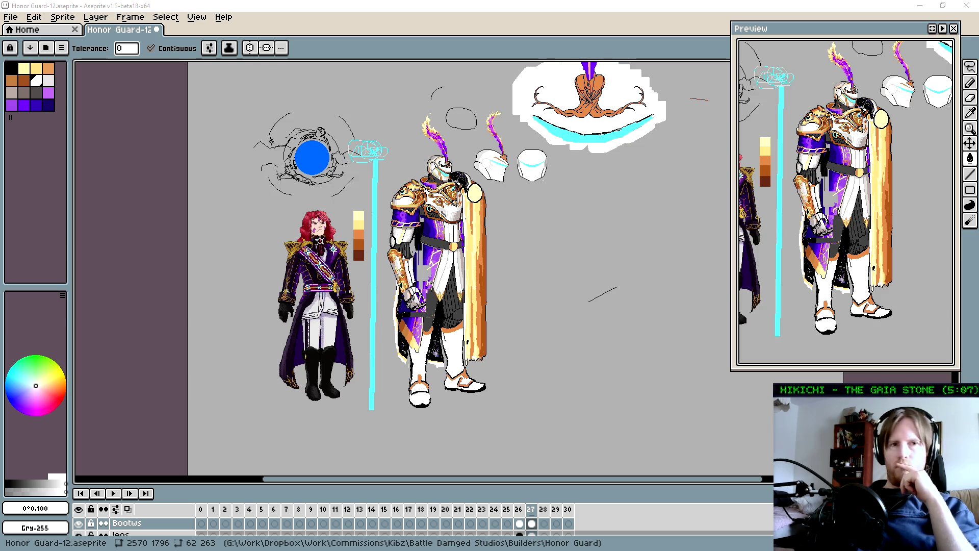
scroll(411, 364, "up", 2)
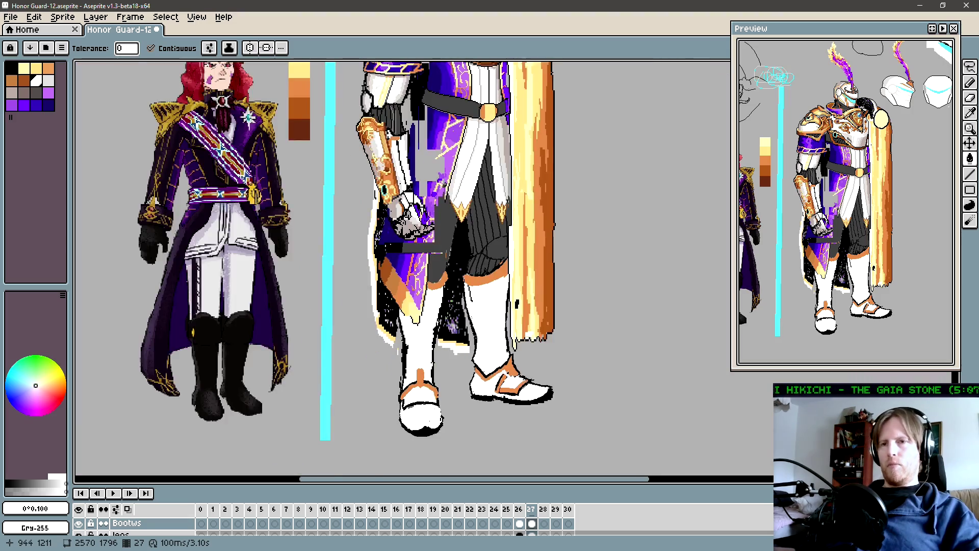
Fill both boots and both shoes with dark brown using the Paint Bucket.
scroll(413, 368, "up", 1)
scroll(178, 357, "down", 1)
left_click_drag(448, 186, 498, 205)
key("i")
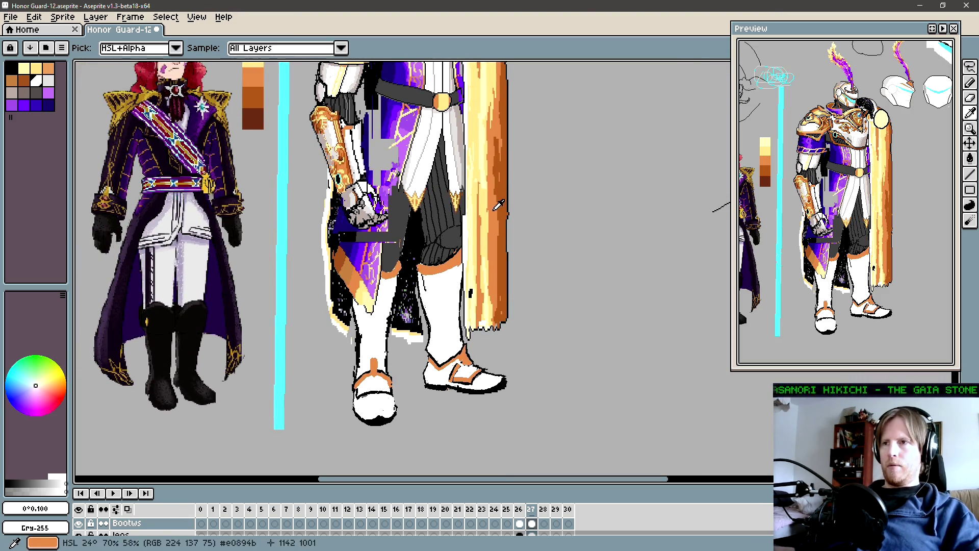
left_click(36, 480)
key("g")
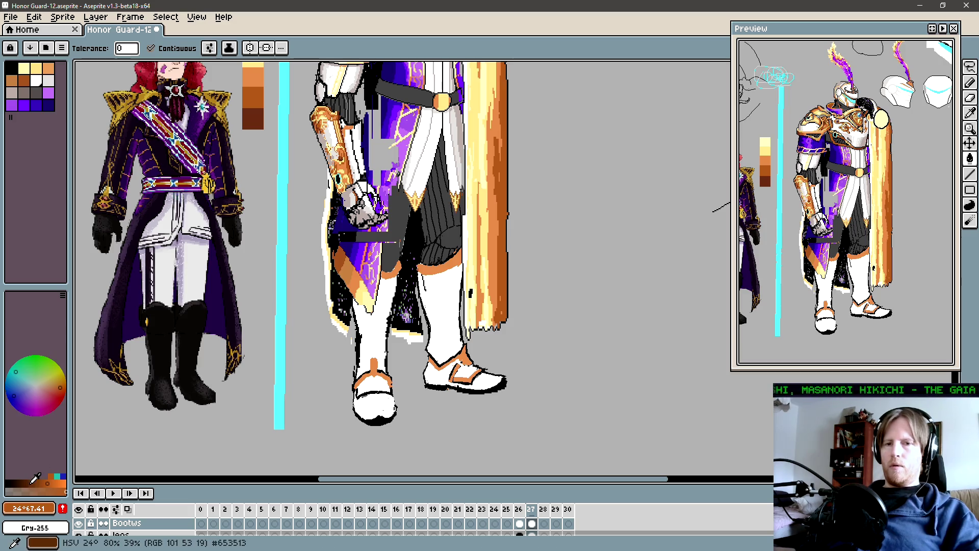
left_click(372, 331)
left_click(441, 311)
left_click(480, 382)
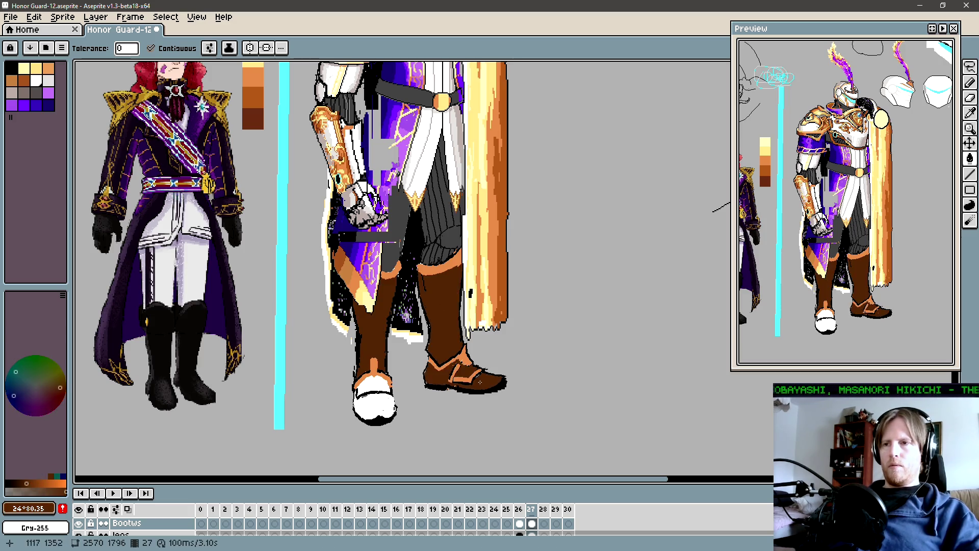
left_click(375, 408)
left_click(372, 385)
Sample the boots' dark brown and open Replace Color with Shift+R.
scroll(392, 382, "down", 4)
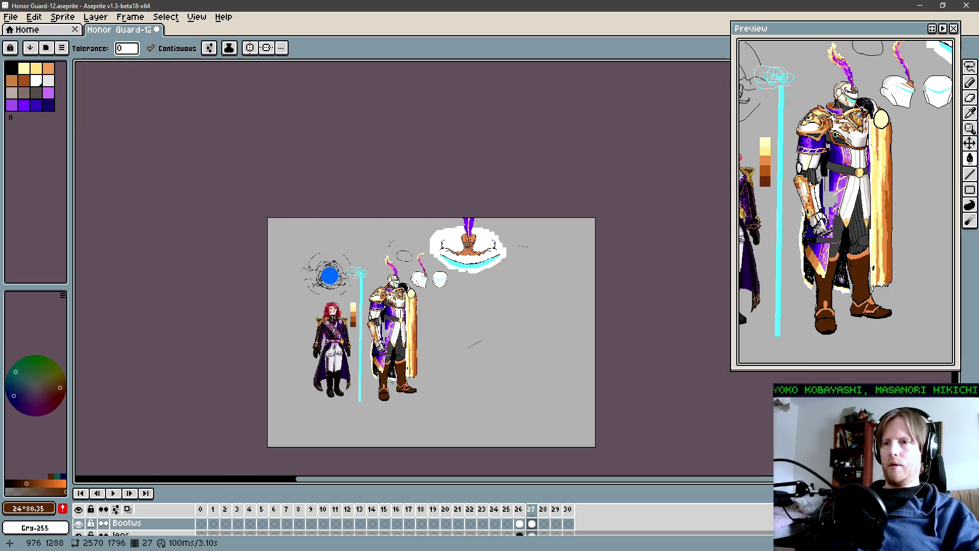
scroll(360, 369, "up", 1)
scroll(357, 369, "up", 1)
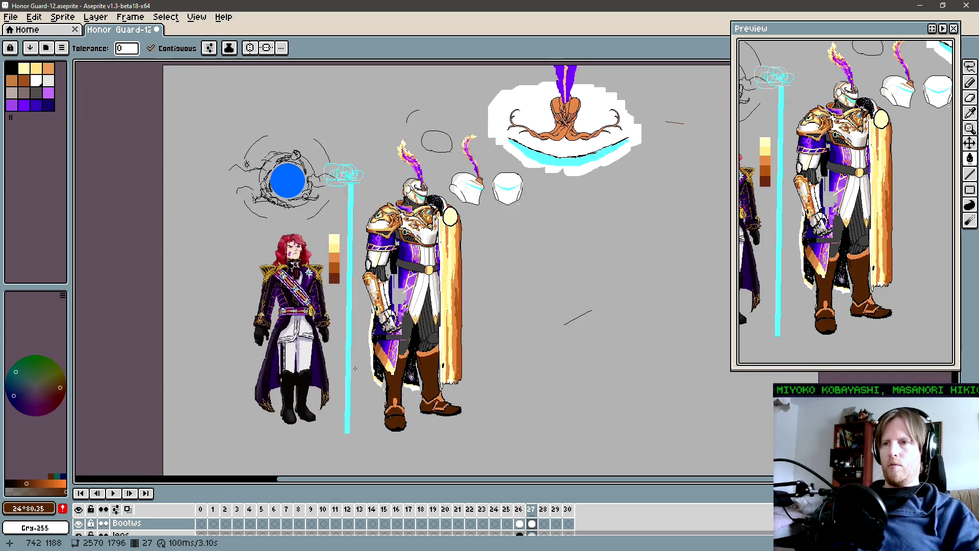
left_click(448, 365, "alt")
key("shift+r")
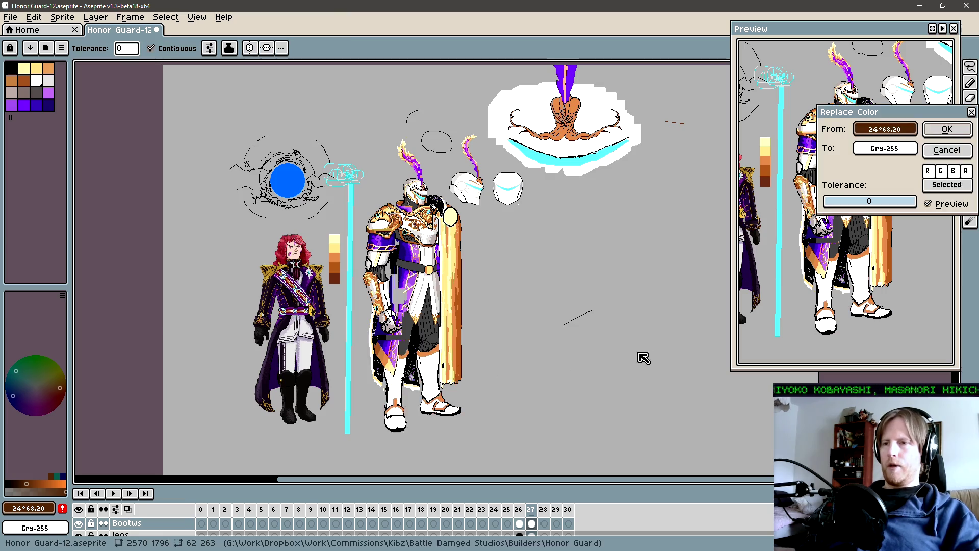
Set a dark brown replacement colour, saturation 24, and apply it to the boots.
left_click(885, 148)
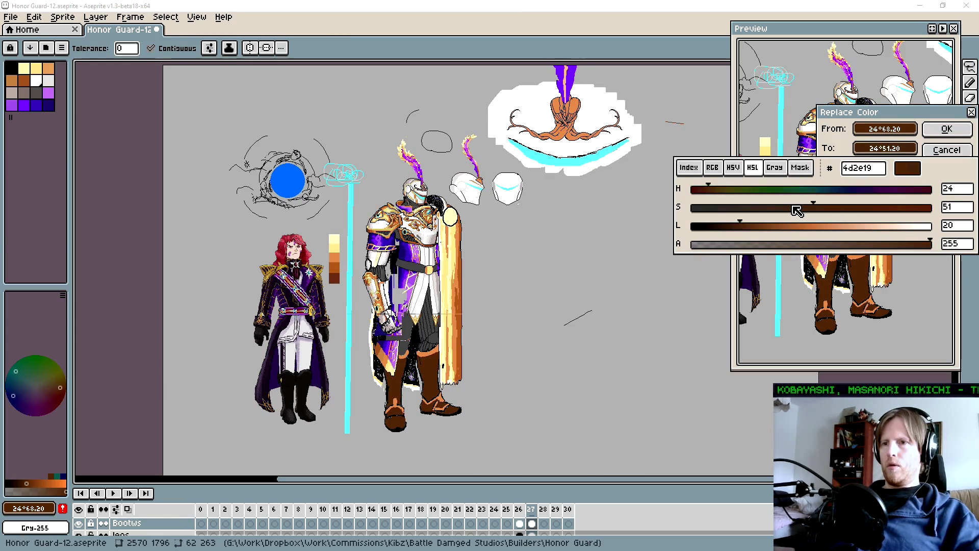
left_click(794, 207)
left_click(761, 228)
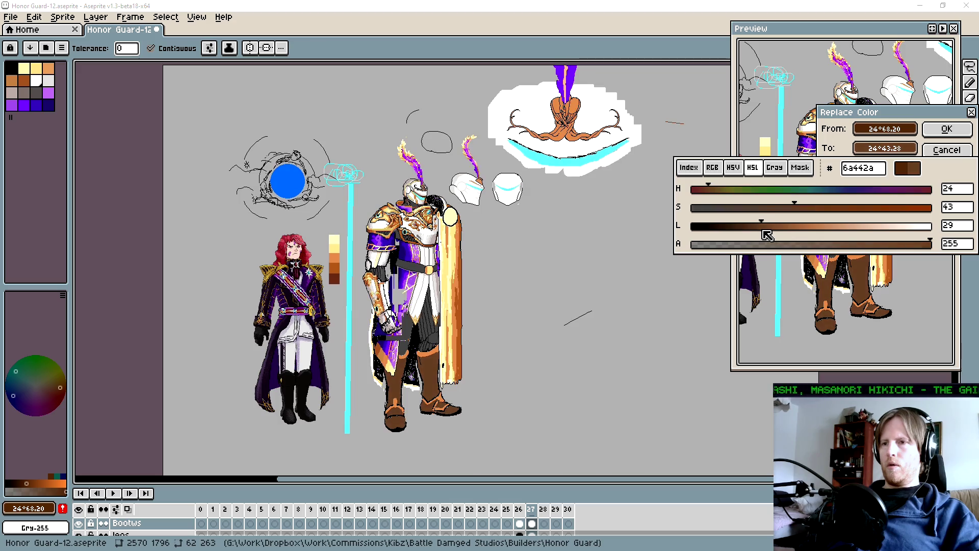
left_click(749, 208)
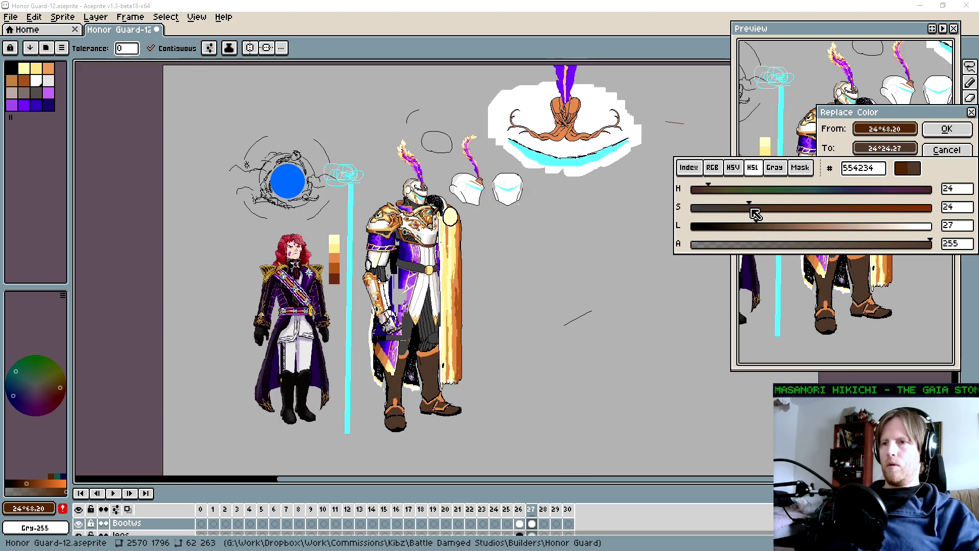
left_click(752, 226)
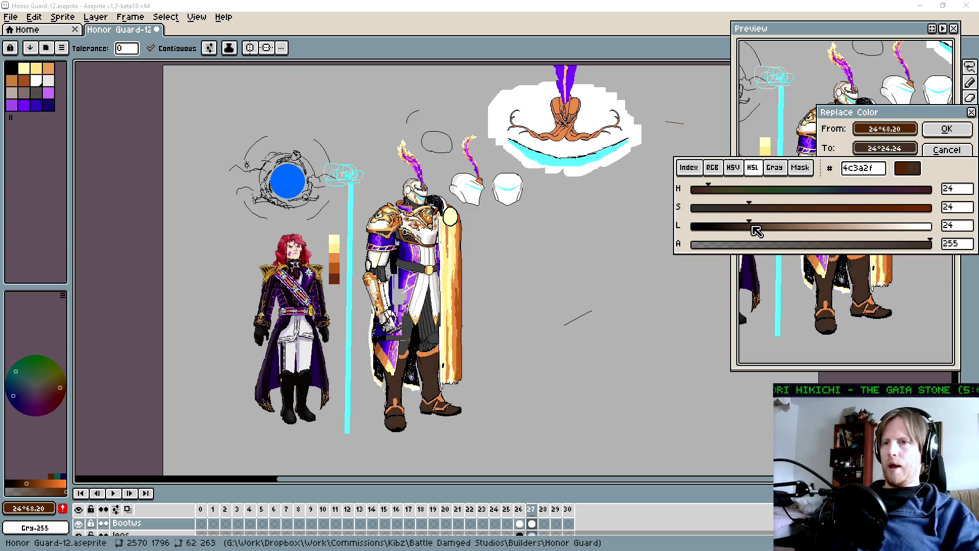
left_click(946, 150)
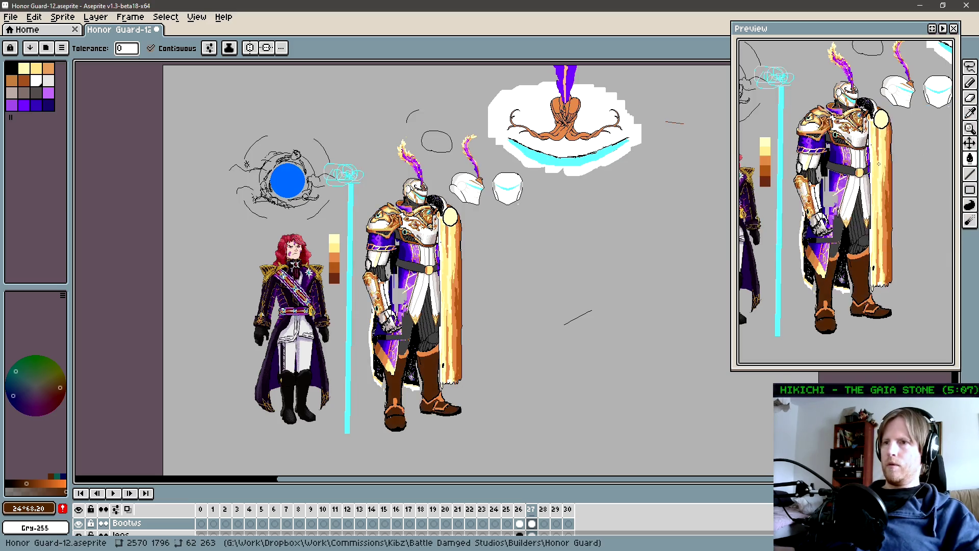
Undo the dark brown recolour so the boot shafts are white again.
key("v")
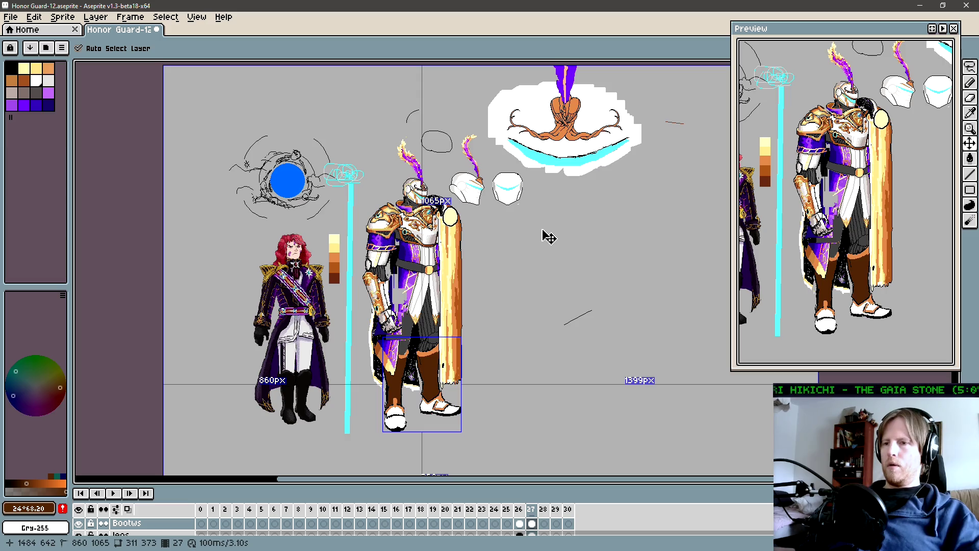
key("ctrl+z")
key("ctrl+z")
key("w")
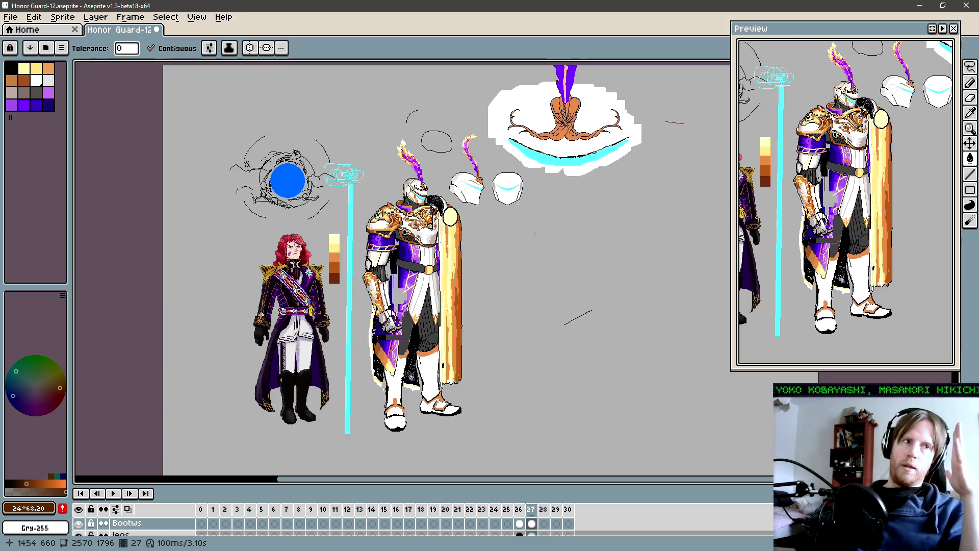
left_click_drag(518, 242, 520, 239)
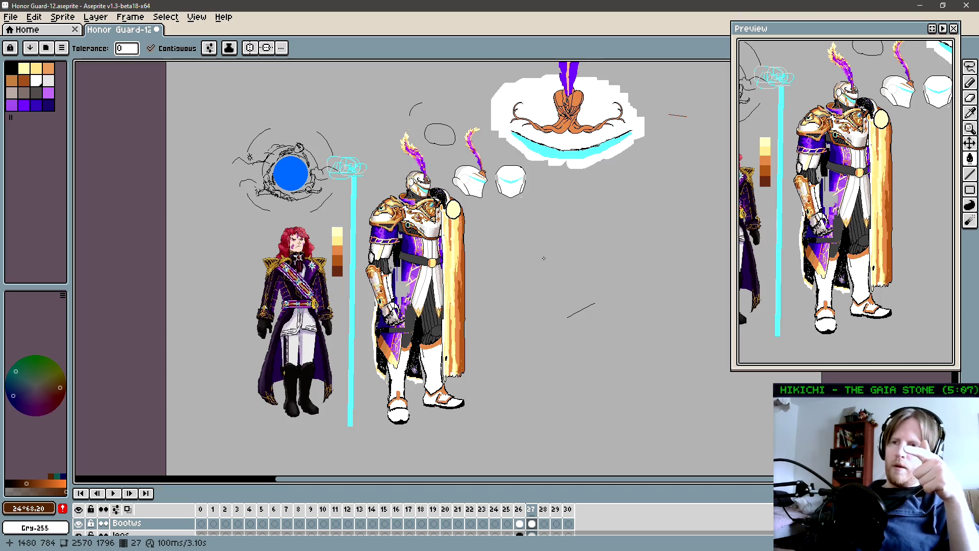
Flip between frames 26 and 27 to compare the boot poses.
left_click_drag(498, 258, 457, 253)
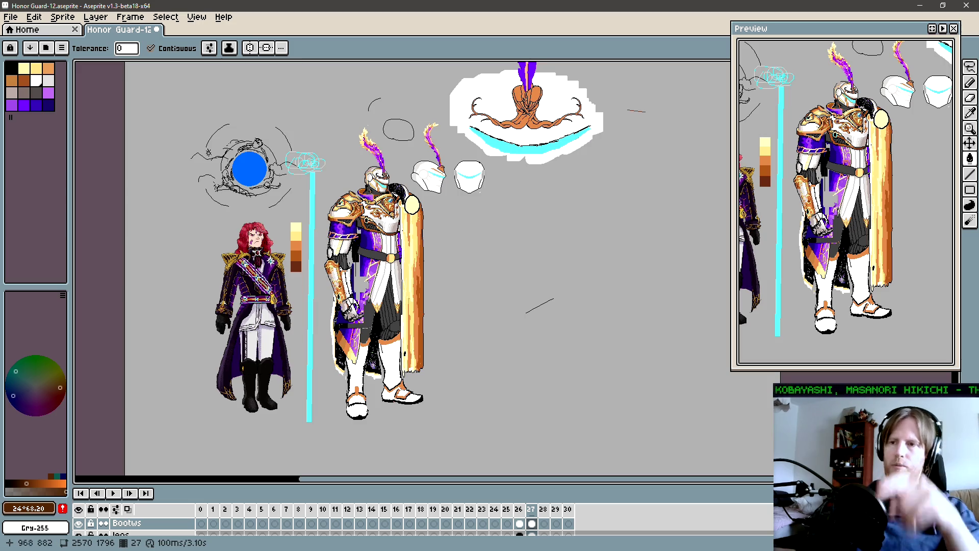
key("comma")
left_click_drag(381, 308, 423, 303)
key("period")
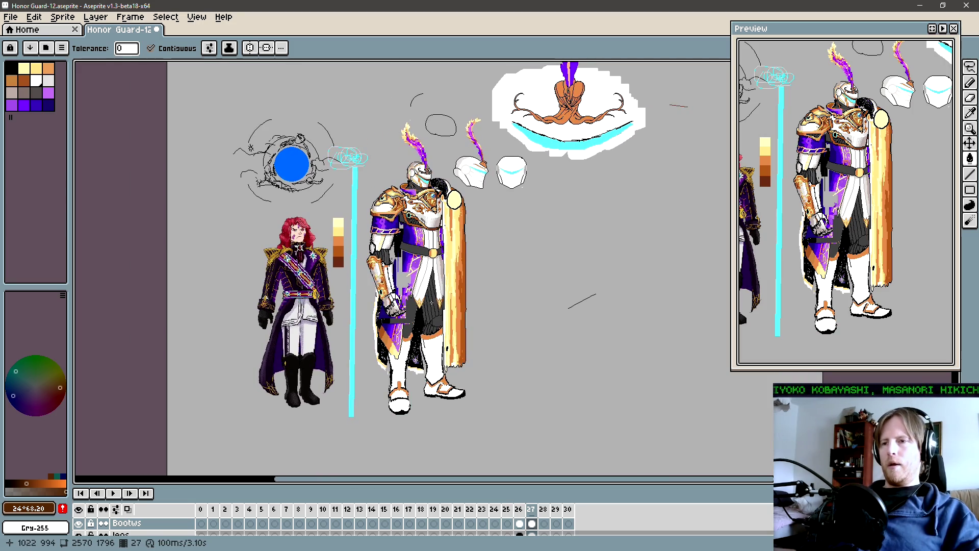
key("comma")
key("period")
left_click_drag(411, 320, 428, 314)
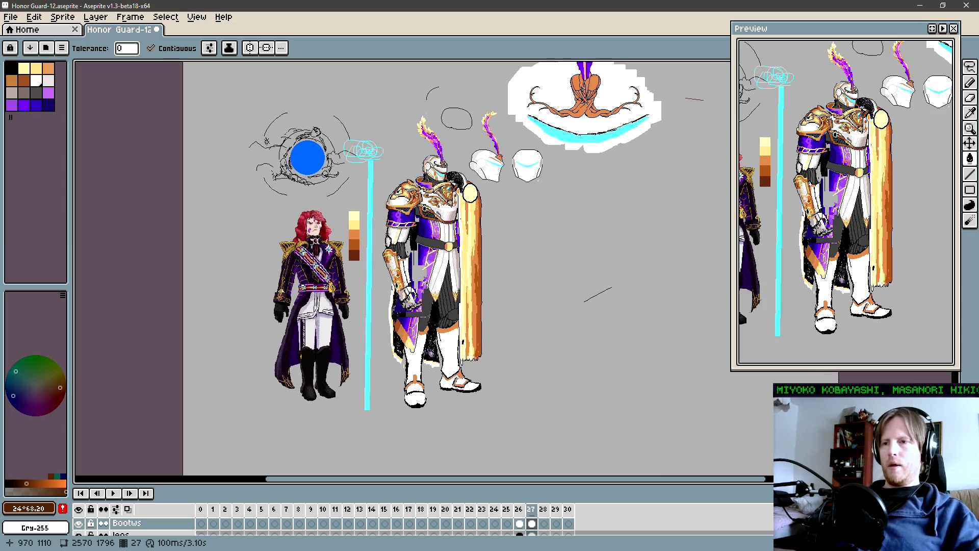
key("comma")
key("period")
Zoom in on the boots with the pencil ready.
scroll(453, 382, "up", 4)
key("b")
scroll(453, 382, "down", 1)
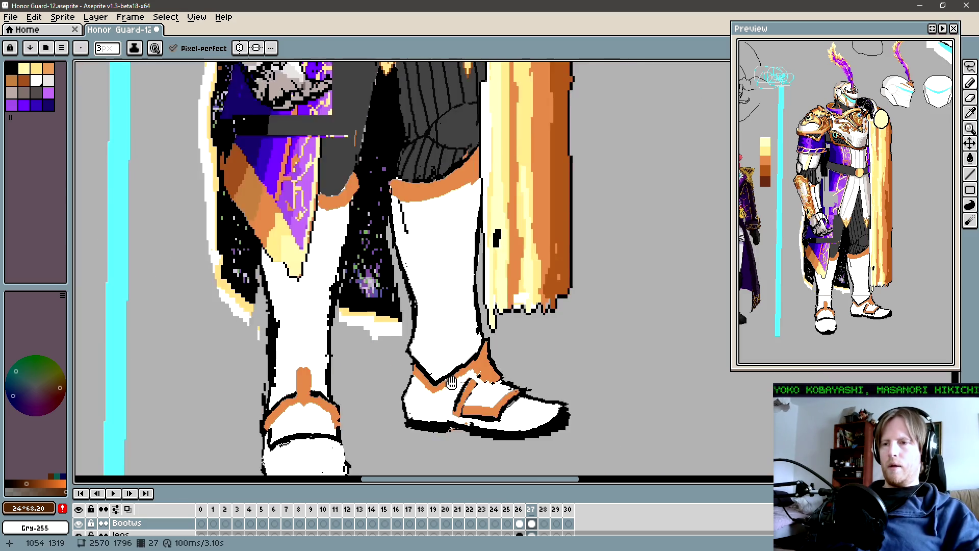
Eyedrop black from the boot outline and draw a line down the right boot's inner edge.
left_click_drag(453, 382, 477, 362)
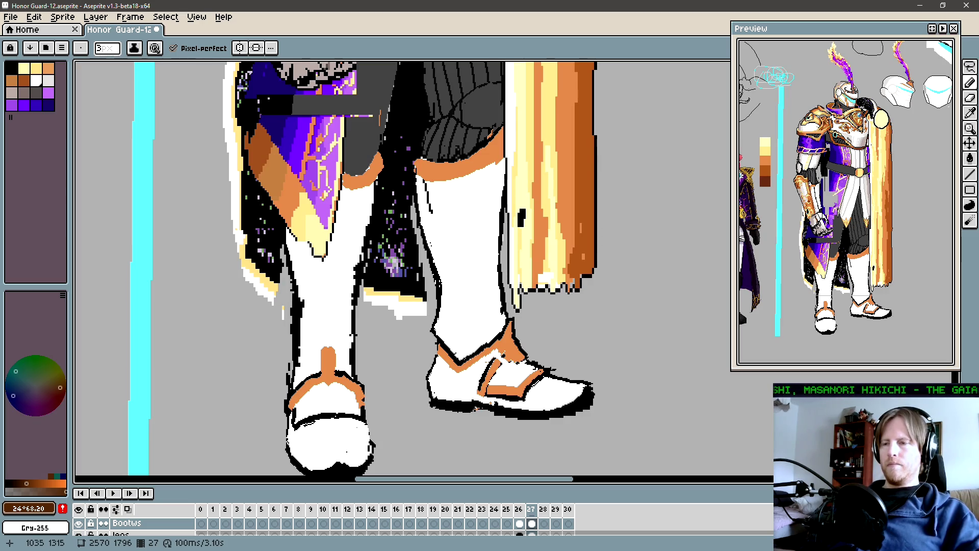
scroll(458, 341, "up", 2)
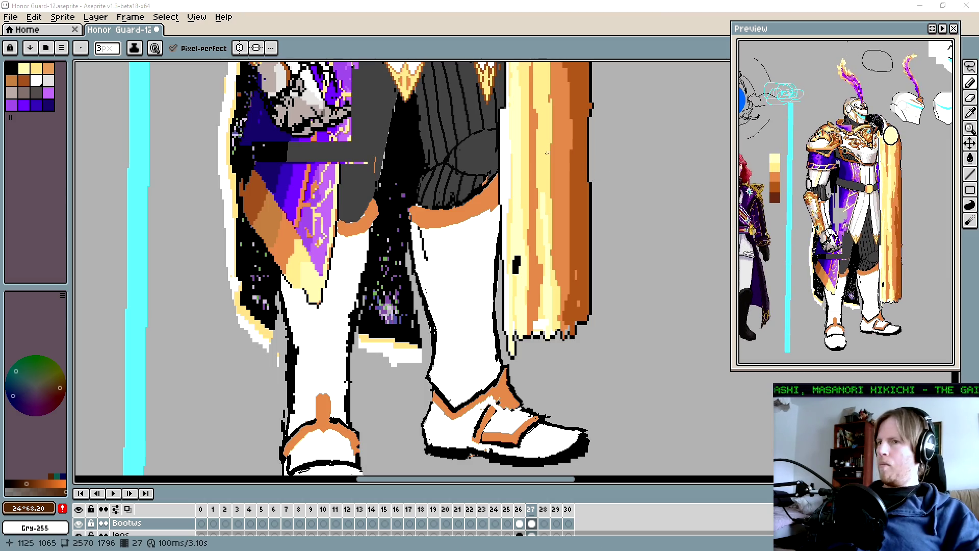
scroll(414, 262, "up", 2)
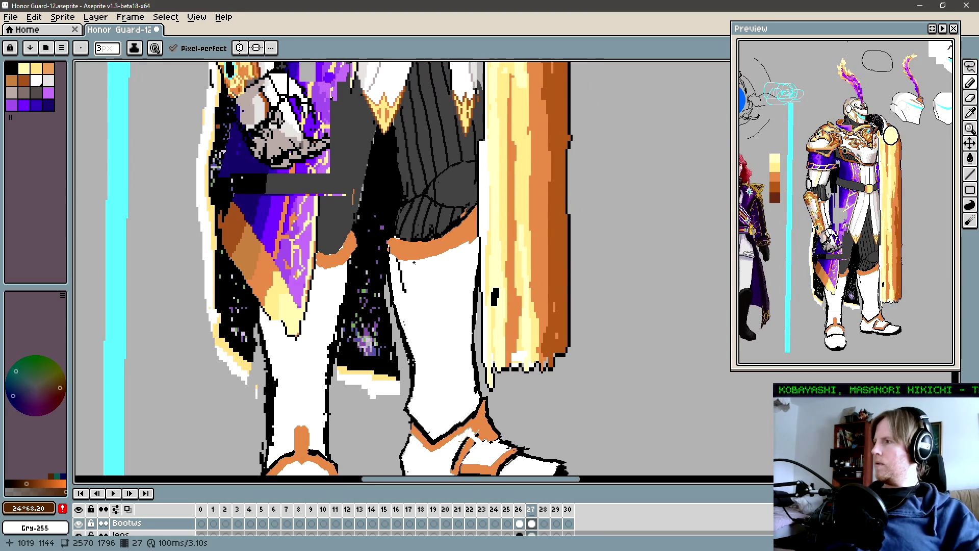
left_click_drag(414, 263, 467, 265)
left_click(433, 256, "alt")
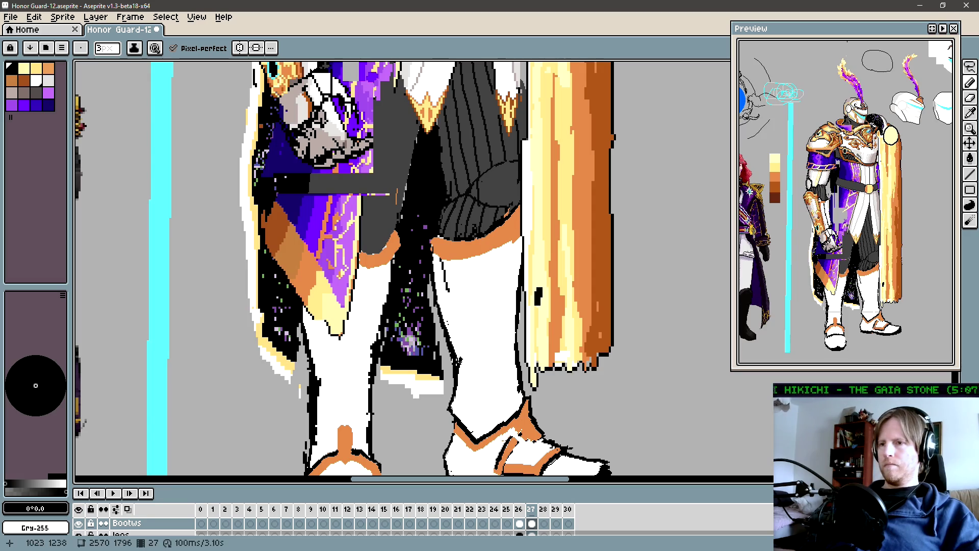
mouse_move(459, 368)
left_mouse_down()
mouse_move(471, 324)
mouse_move(467, 259)
left_mouse_up()
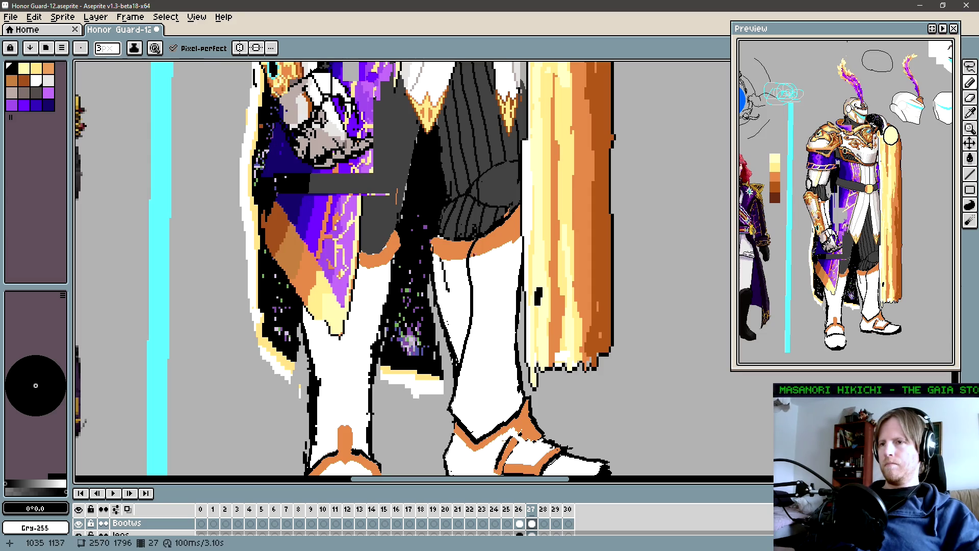
Swap colours, then sample black from the outline again for the pencil.
scroll(474, 361, "down", 3)
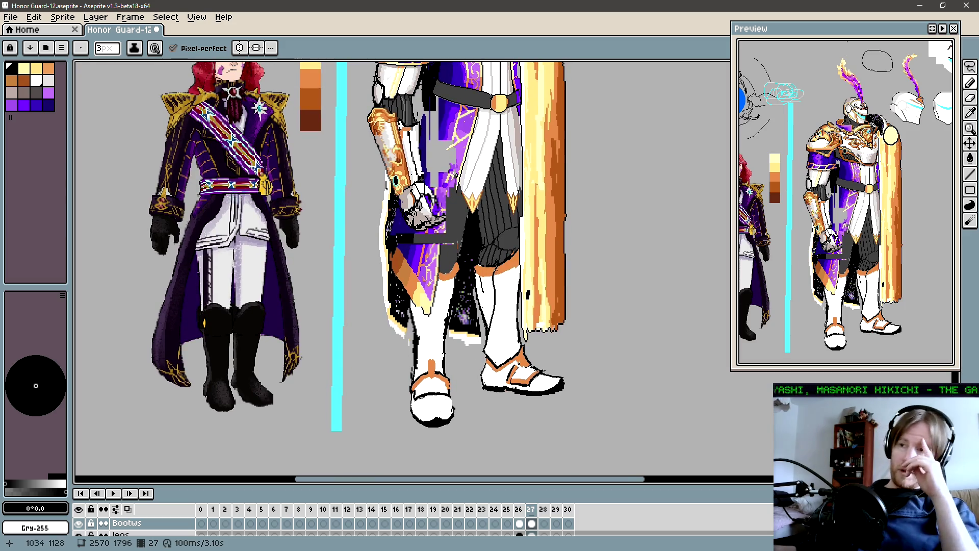
scroll(495, 271, "up", 2)
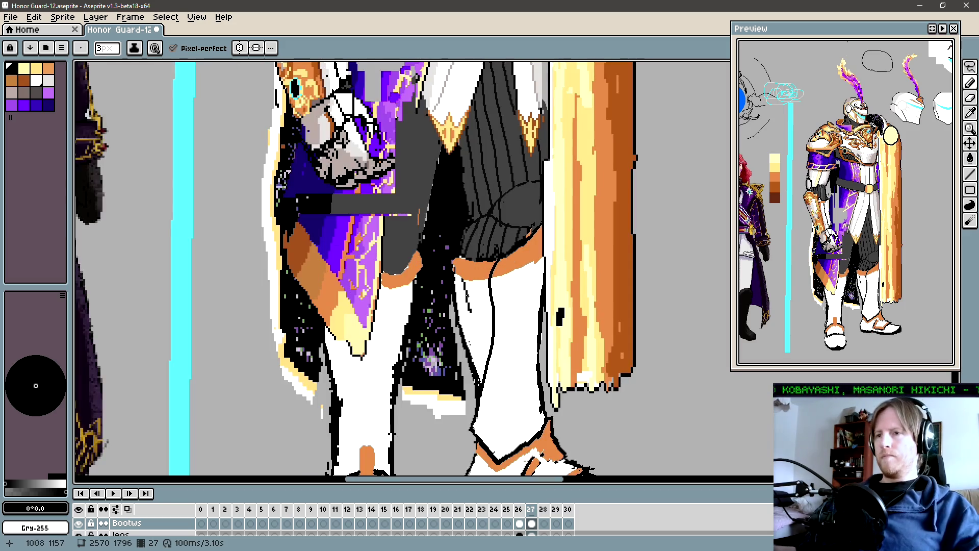
key("x")
mouse_move(484, 313)
left_mouse_down()
mouse_move(468, 298)
mouse_move(461, 325)
left_mouse_up()
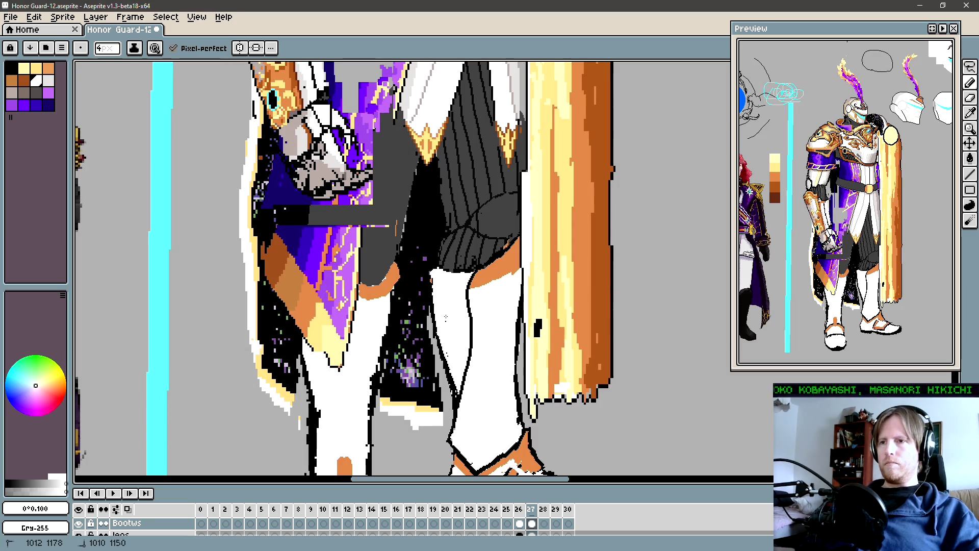
scroll(439, 285, "up", 2)
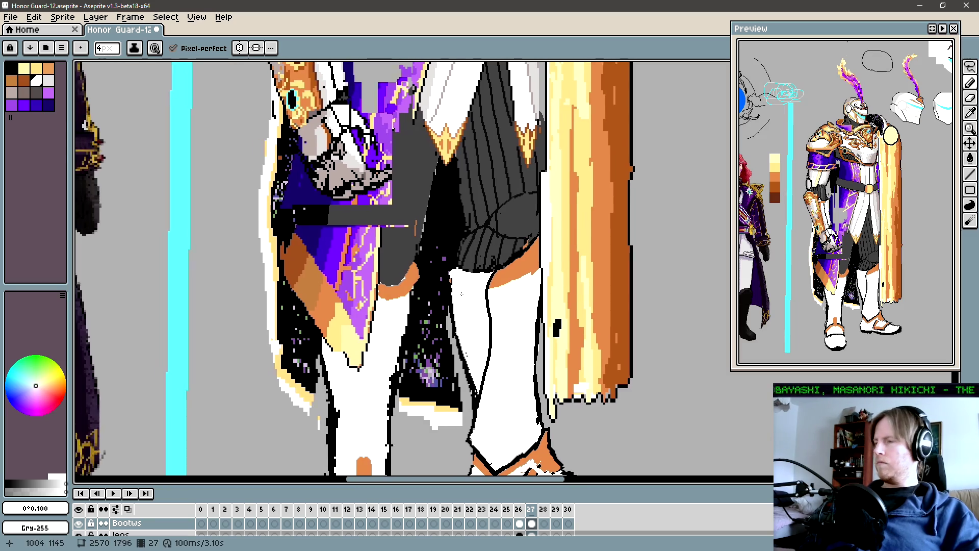
key("i")
left_click(452, 289)
key("b")
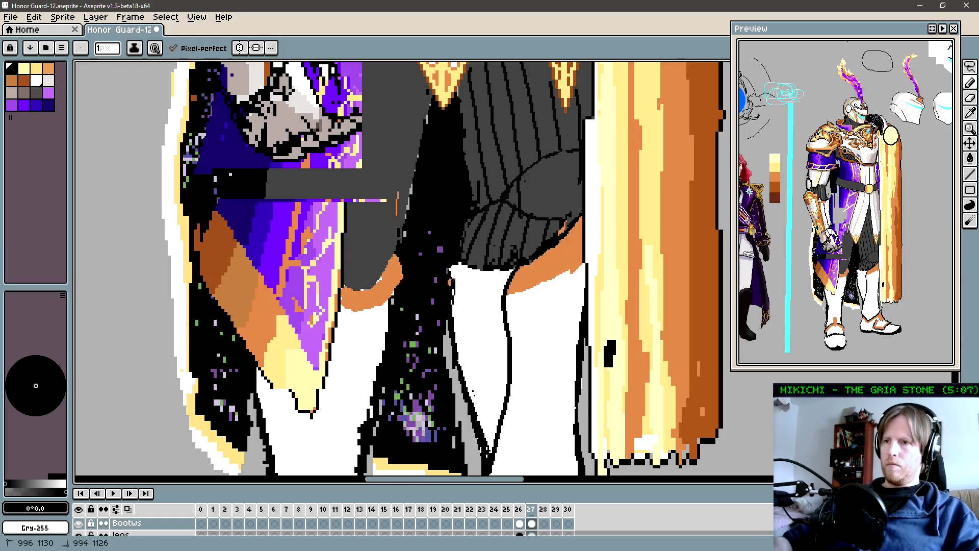
key("i")
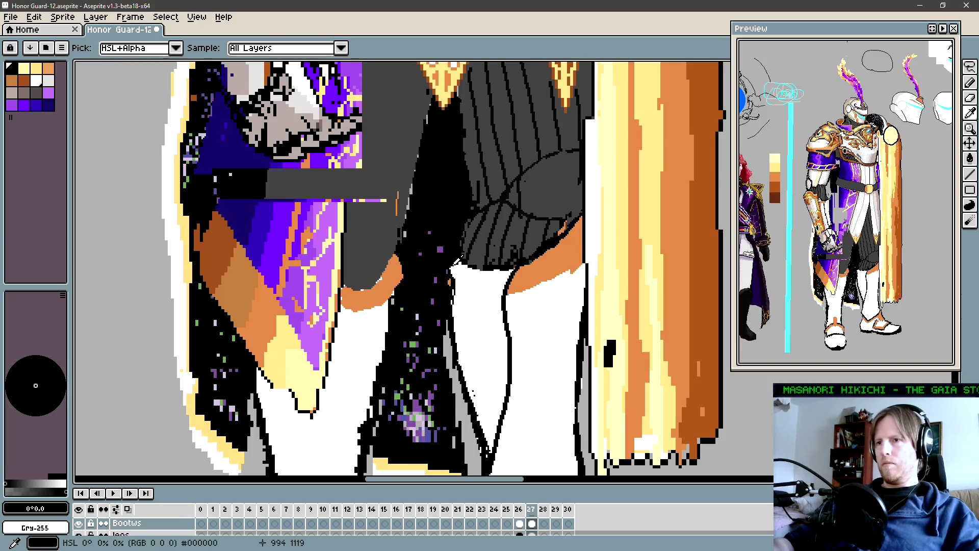
Briefly select Layer 17 at the knee, then return to the Bootws layer.
key("x")
key("b")
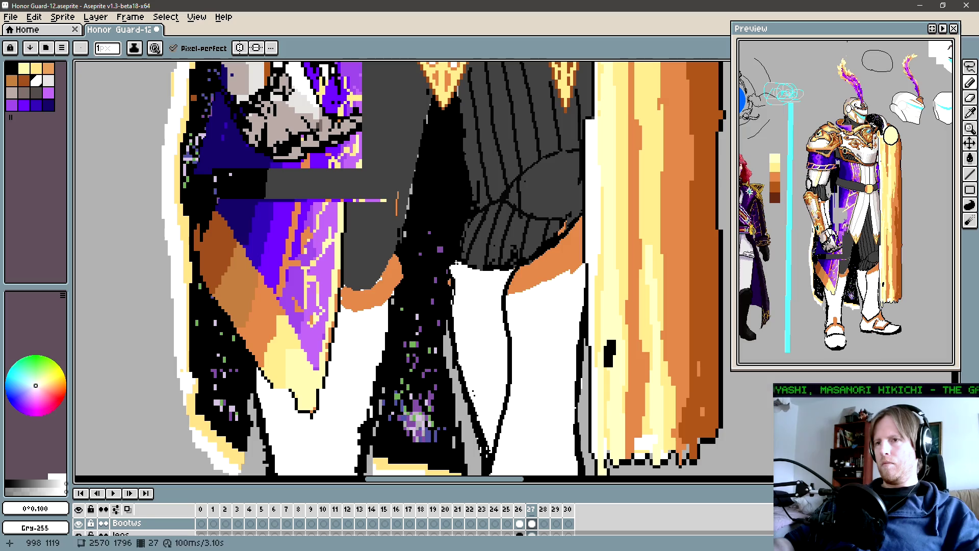
left_click(452, 267, "ctrl")
key("e")
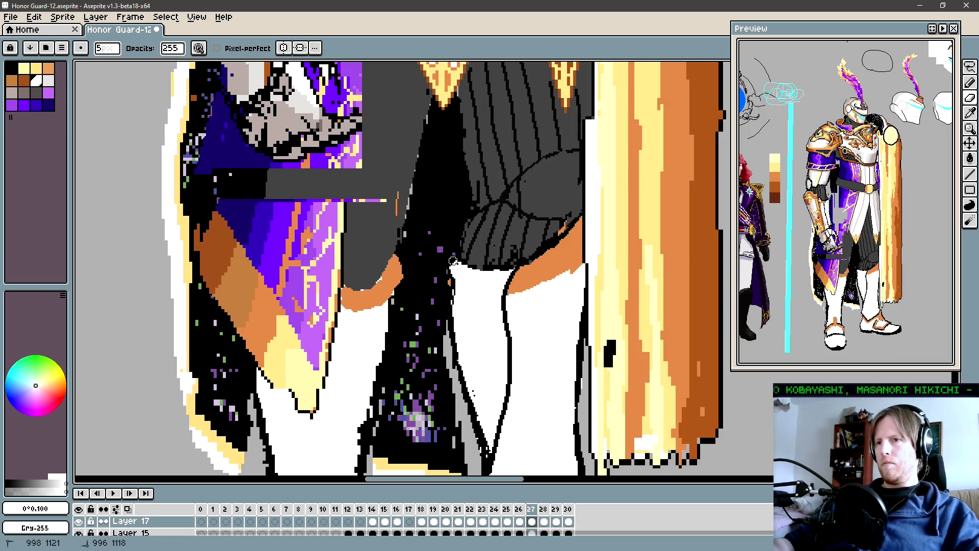
key("b")
left_click(469, 285, "ctrl")
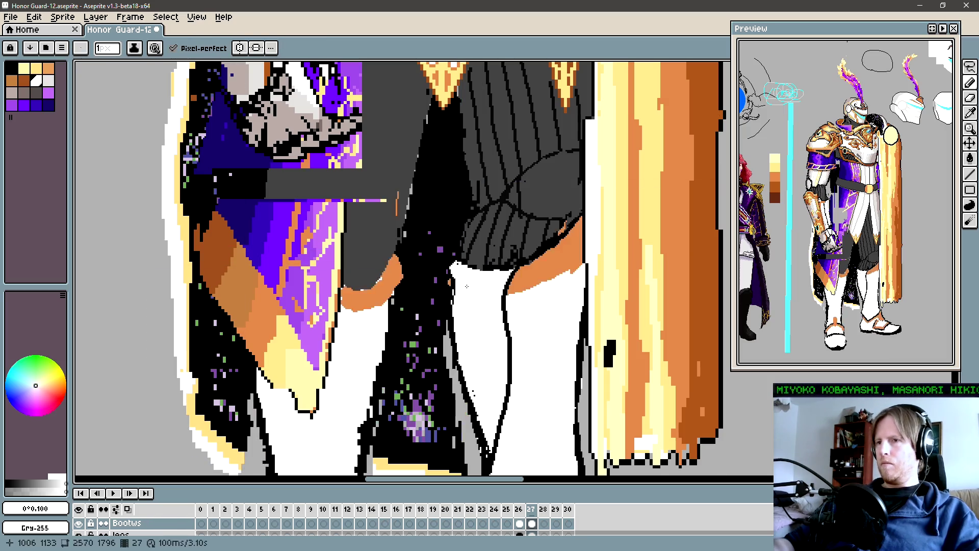
Sample the dark grey from the trousers and zoom in on the knee and boot top.
key("i")
left_click_drag(474, 280, 453, 286)
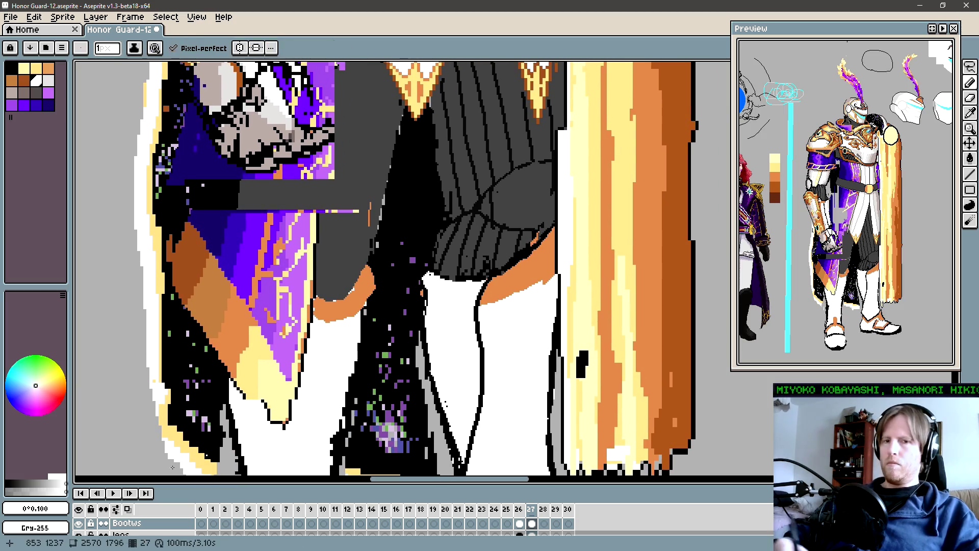
left_click(426, 275)
key("z")
left_click(427, 276)
key("b")
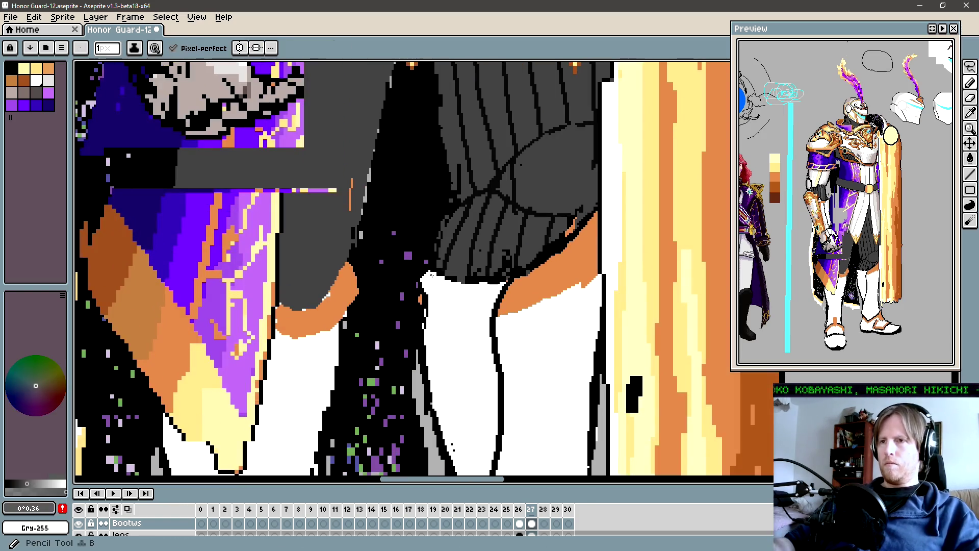
key("b")
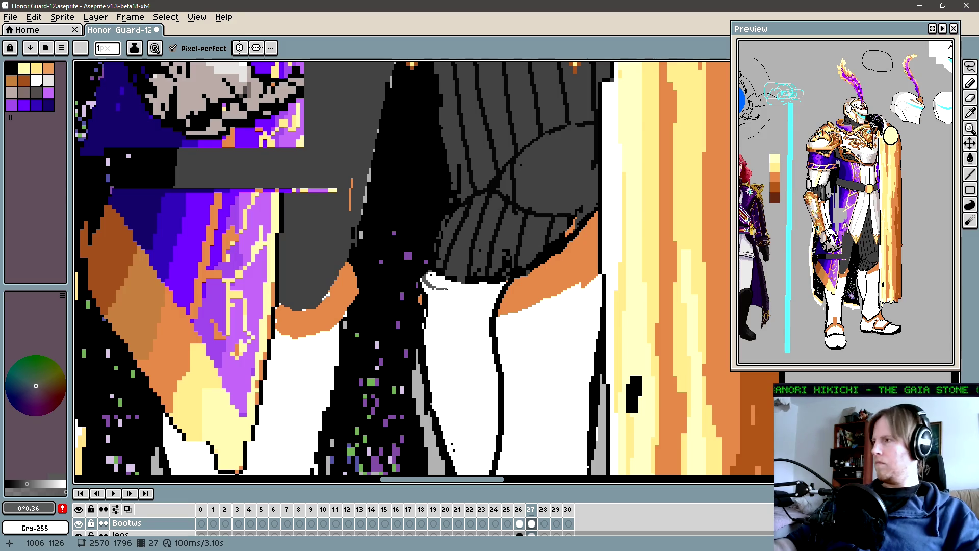
Check the boots layer bounds and pick black from the outline.
key("v")
key("b")
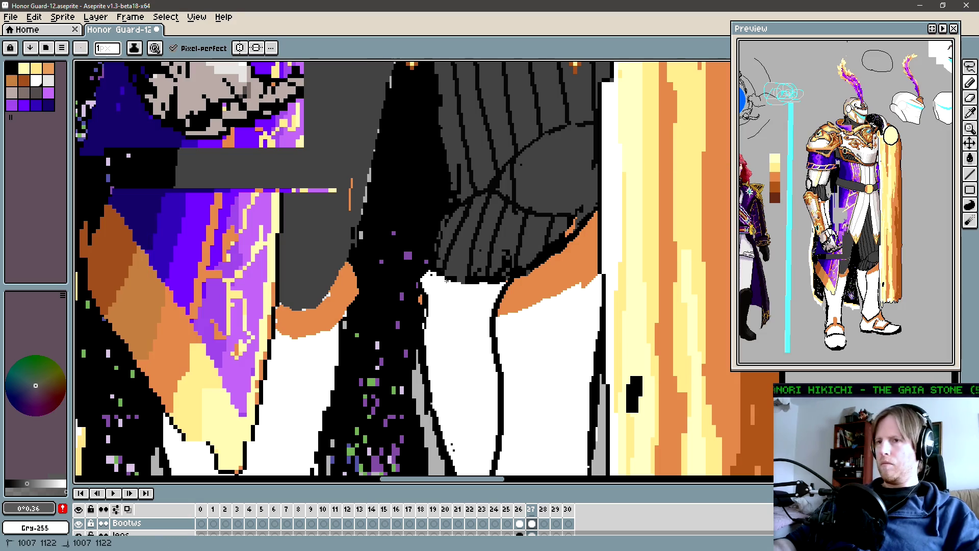
key("ctrl")
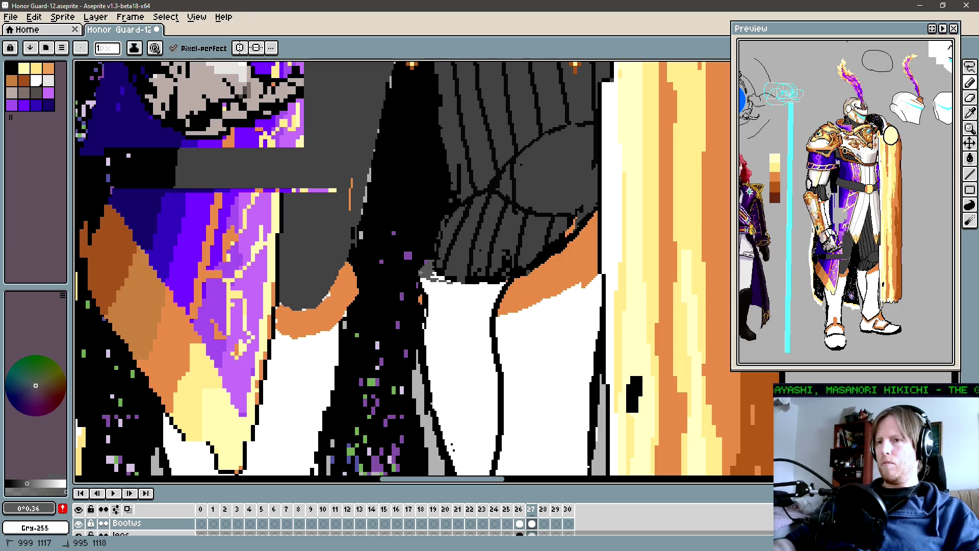
left_click(432, 277, "alt")
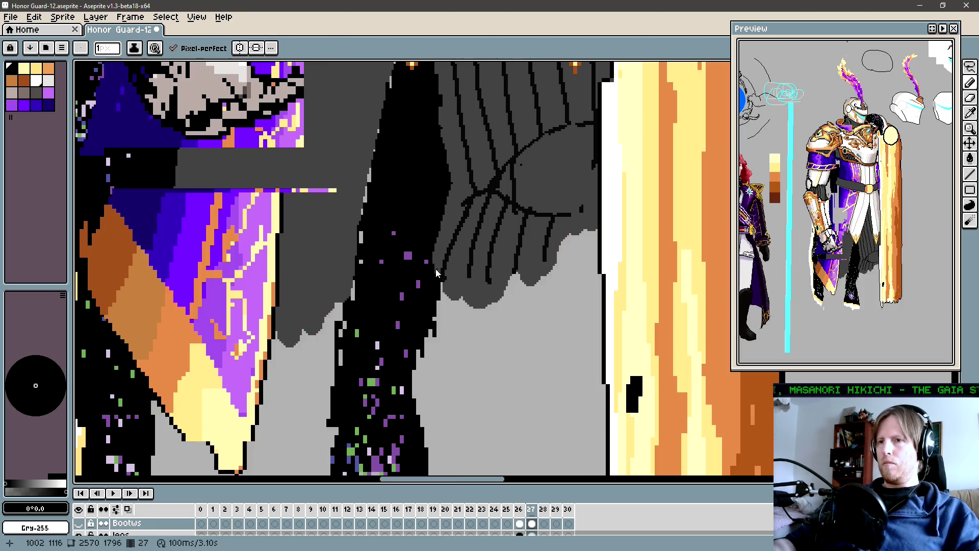
Bucket-fill the white strip under the knee with light grey 0°0,71.
key("b")
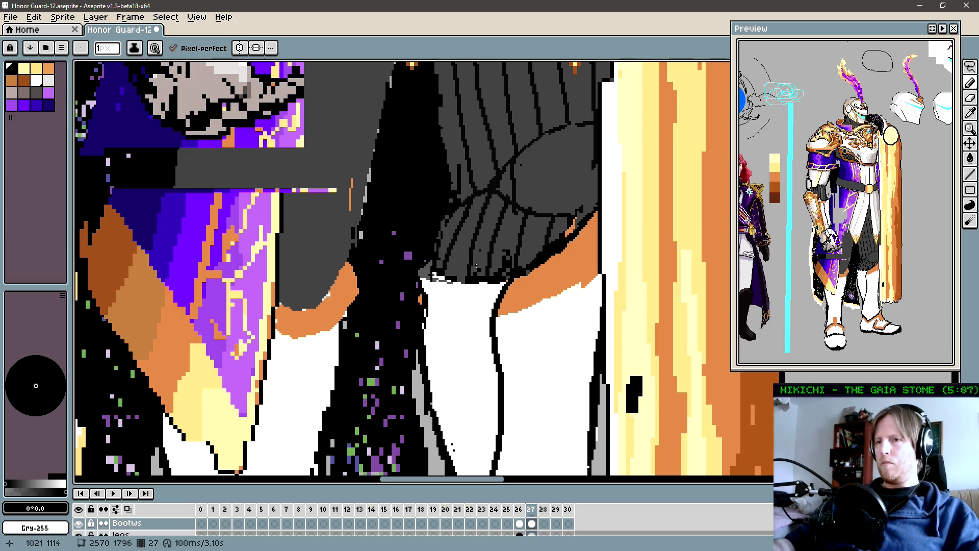
left_click_drag(448, 277, 430, 264)
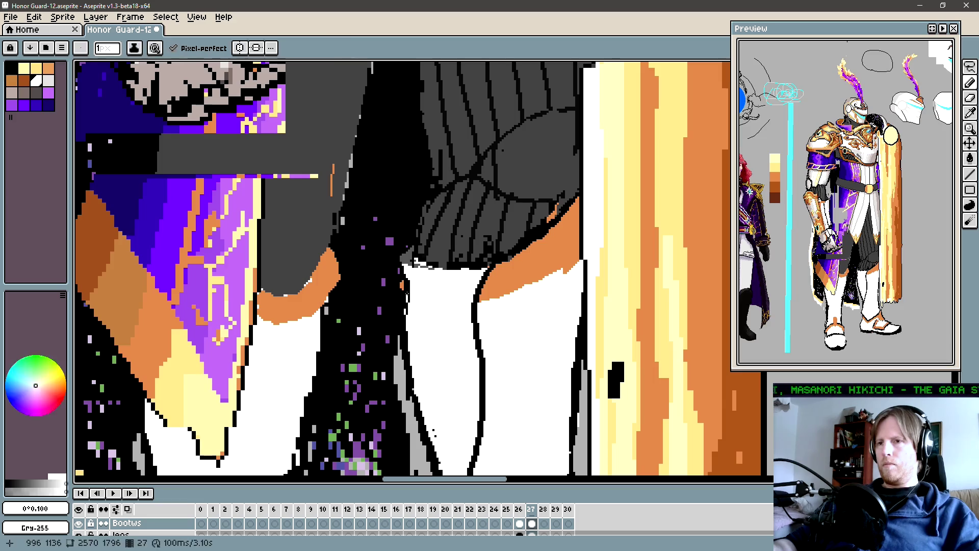
left_click(411, 270, "alt")
left_click(403, 272, "alt")
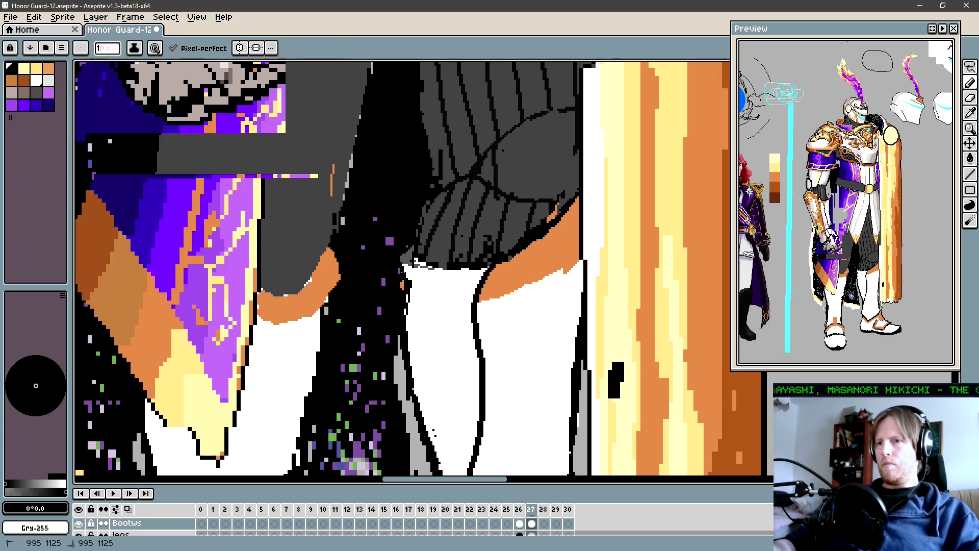
left_click_drag(434, 281, 426, 272)
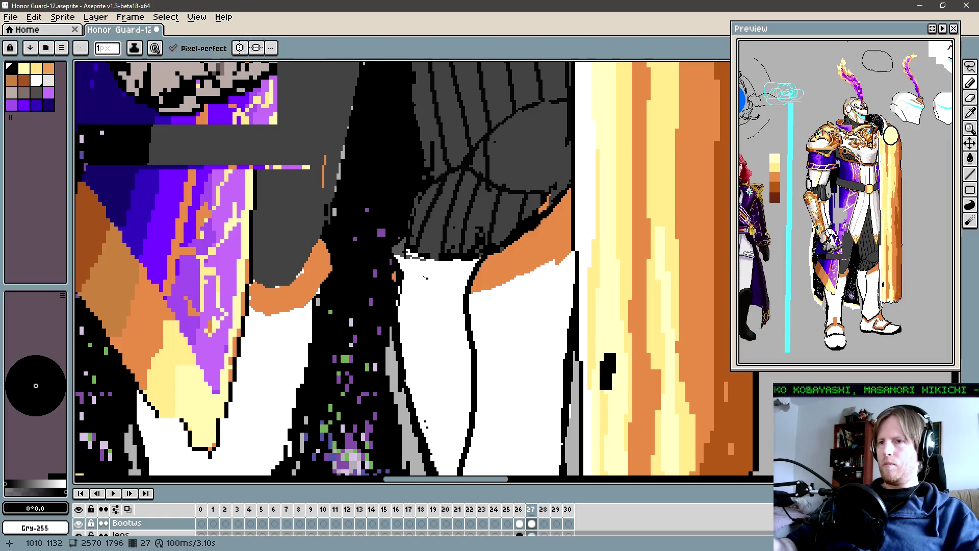
left_click(428, 261, "alt")
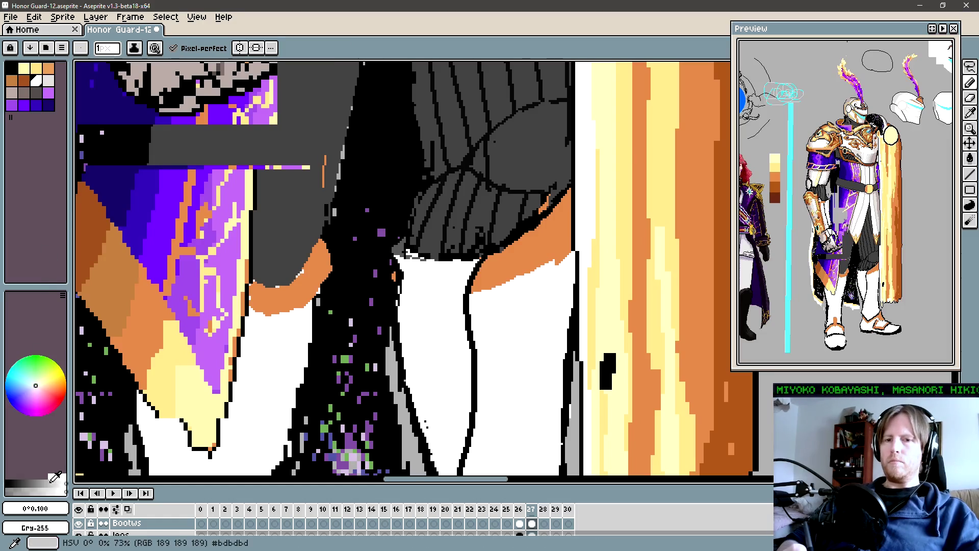
left_click(371, 330, "alt")
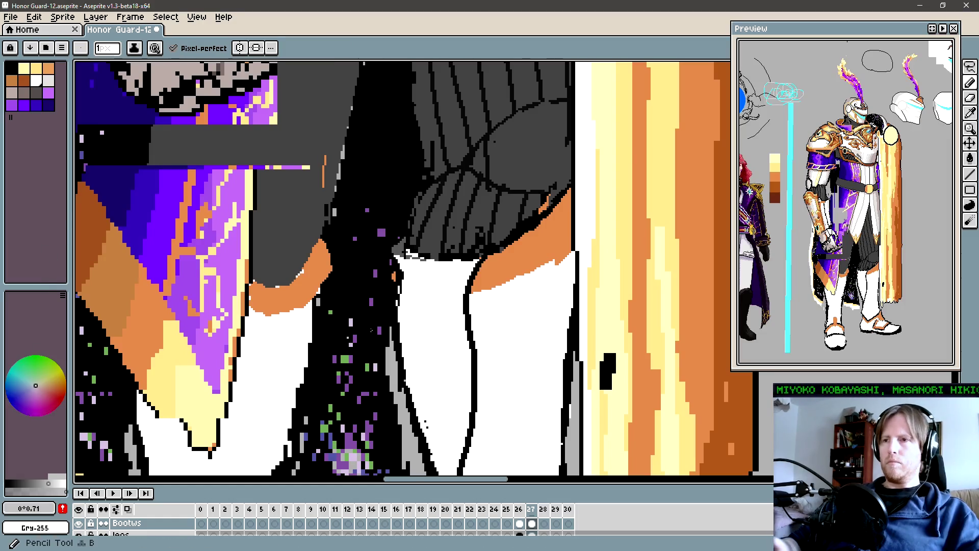
key("g")
left_click(431, 268)
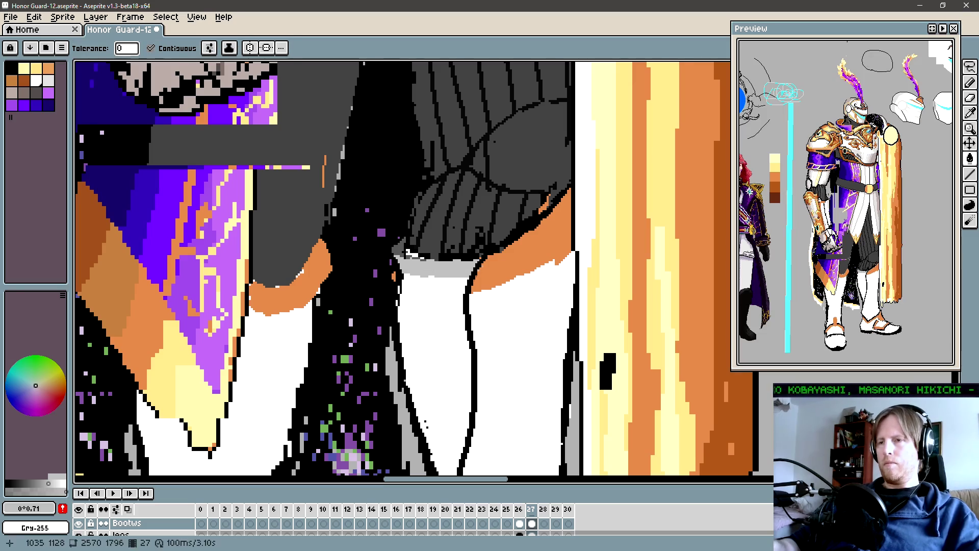
Return to the pencil and sample white from the leg again.
left_click_drag(492, 290, 467, 295)
key("b")
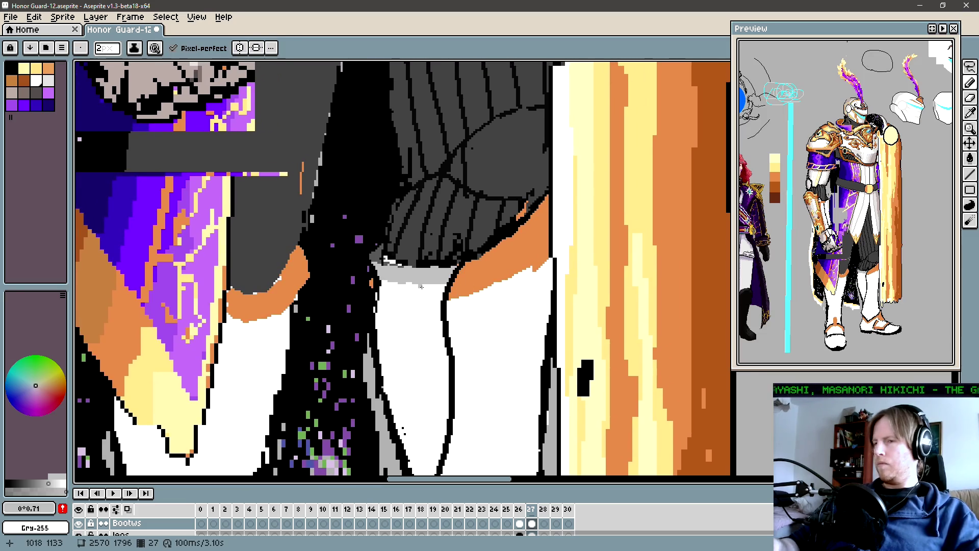
left_click(403, 284, "alt")
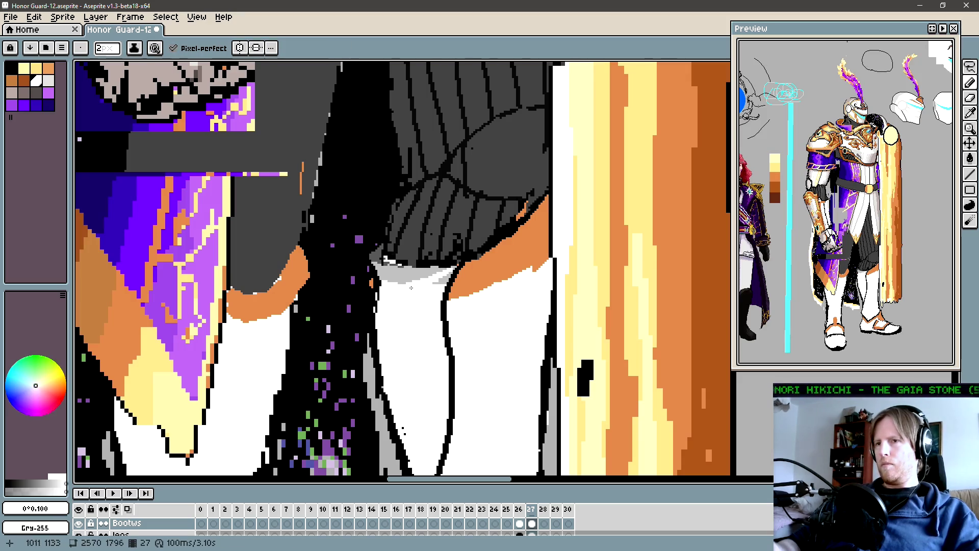
left_click(391, 290, "alt")
key("alt")
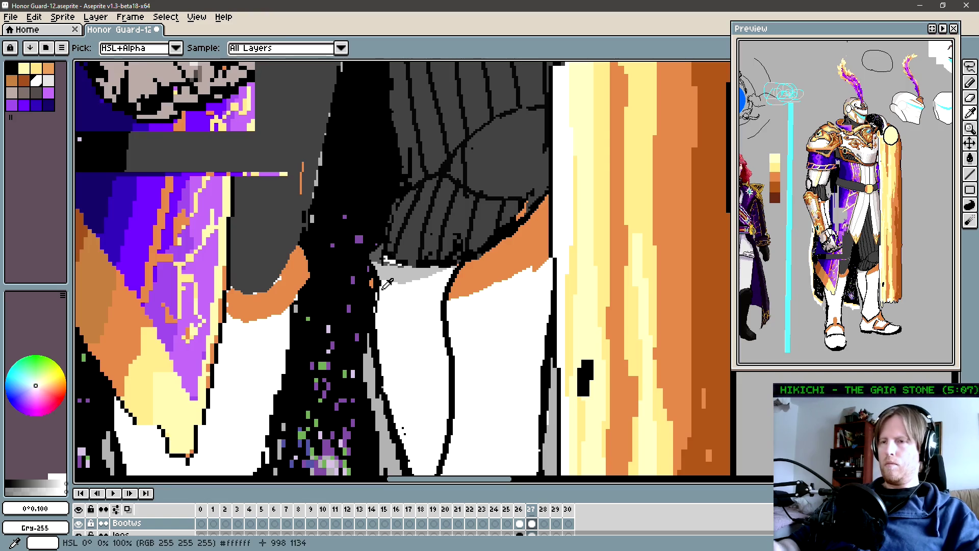
Zoom out and pan to an overview of both characters.
key("space")
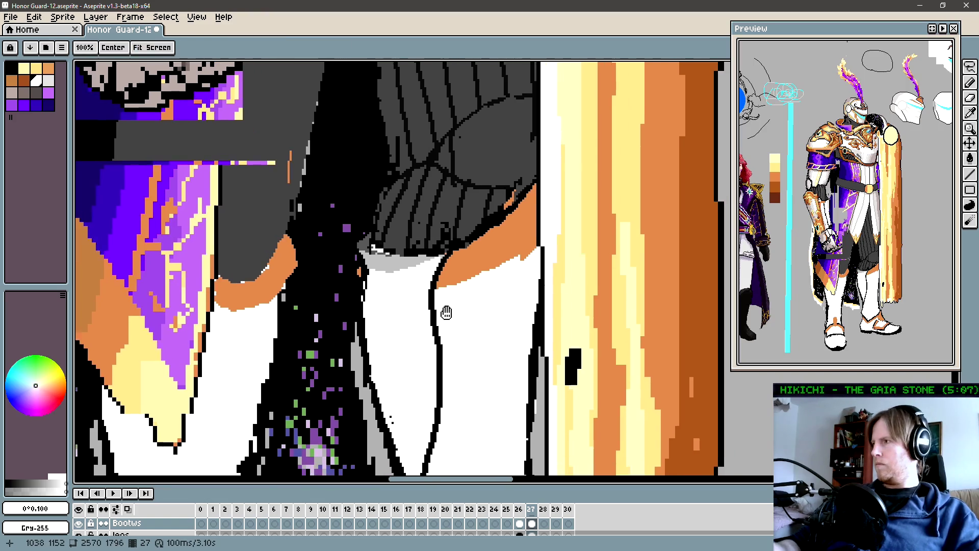
scroll(453, 276, "down", 1)
left_click_drag(476, 286, 455, 288)
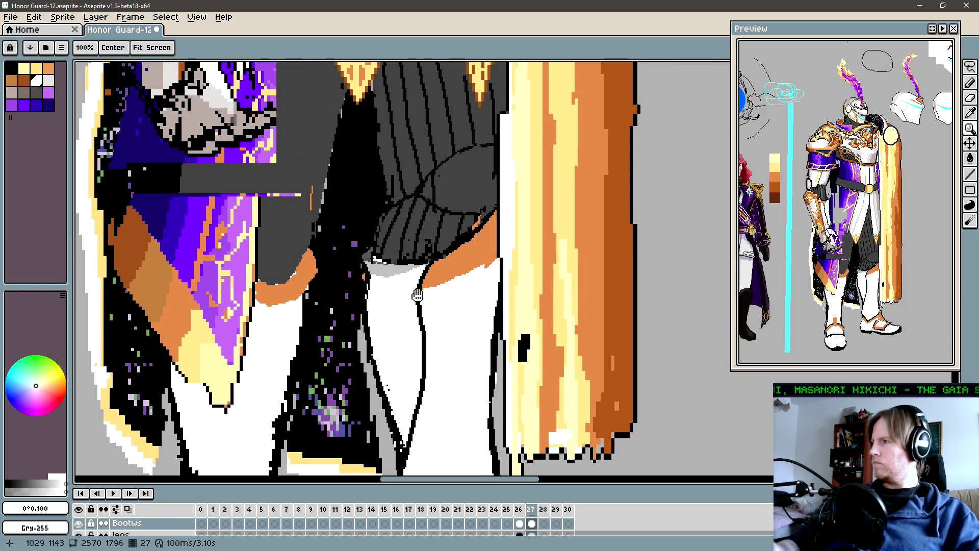
left_click_drag(433, 323, 444, 310)
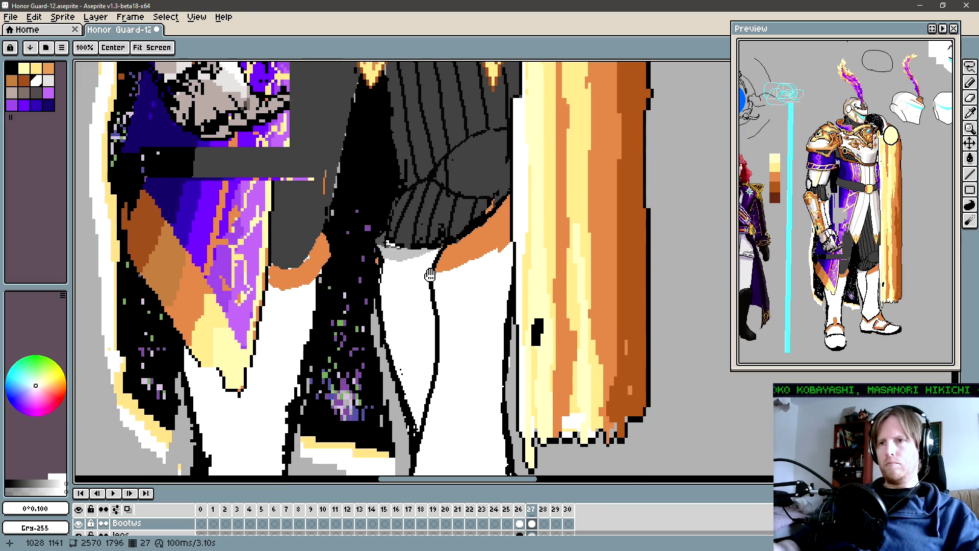
scroll(444, 313, "down", 3)
mouse_move(448, 310)
left_mouse_down()
mouse_move(430, 317)
mouse_move(436, 307)
left_mouse_up()
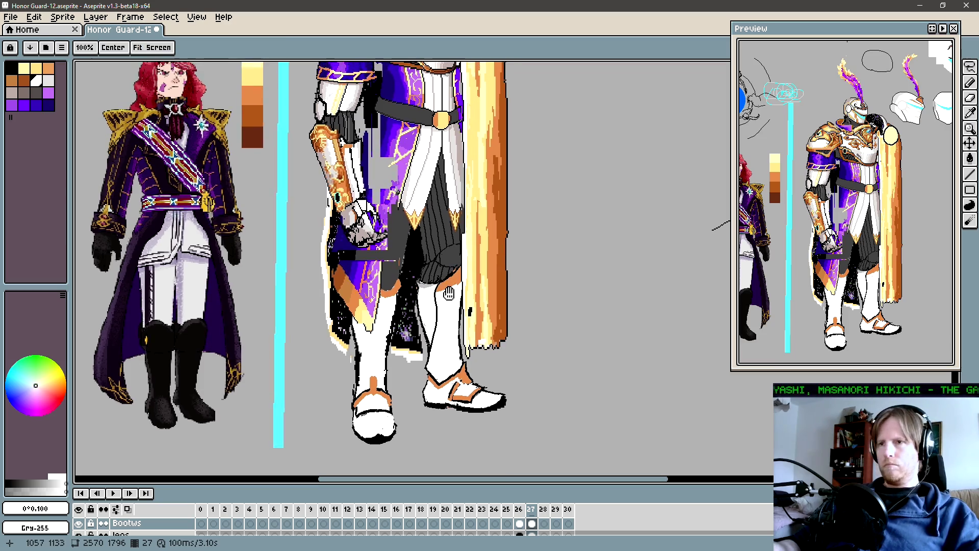
left_click_drag(448, 294, 436, 325)
scroll(447, 301, "up", 2)
scroll(446, 300, "down", 3)
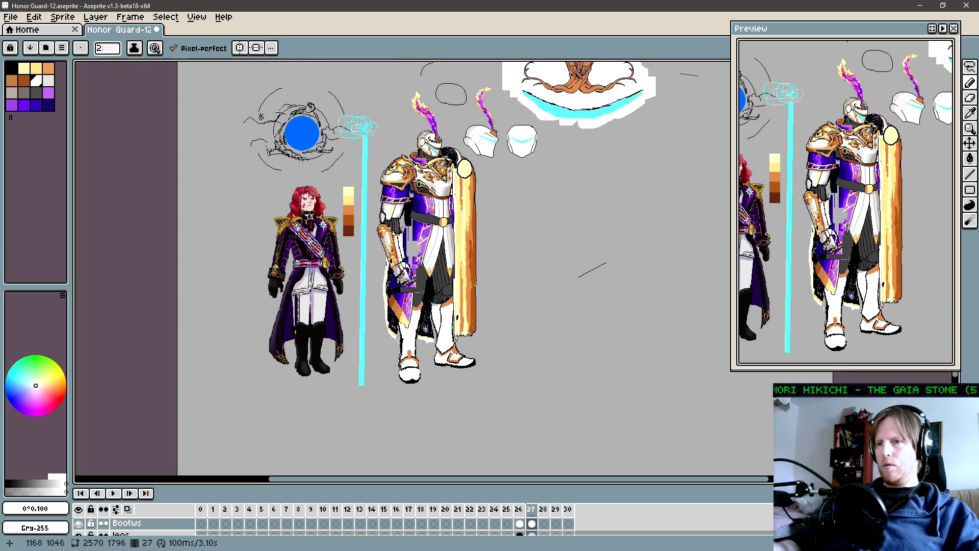
key("z")
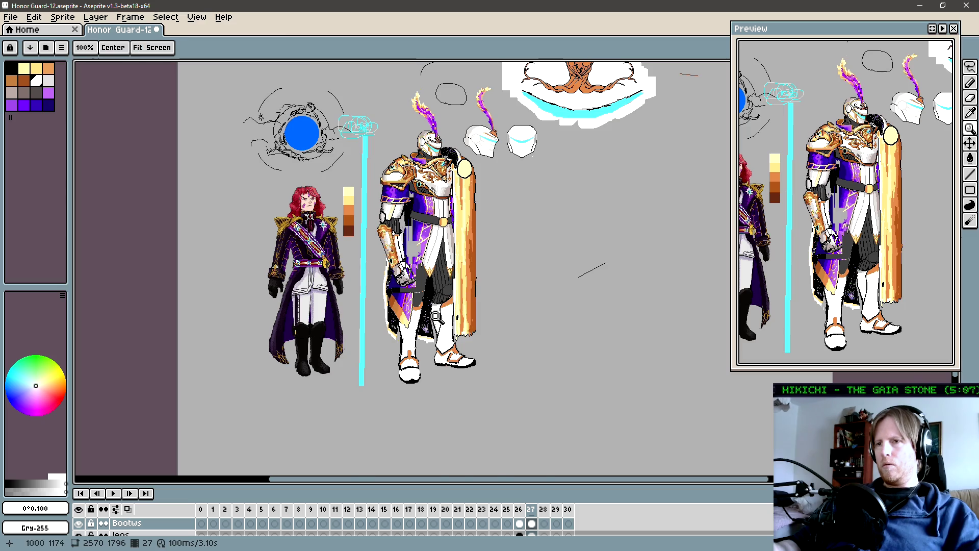
left_click(436, 316)
key("b")
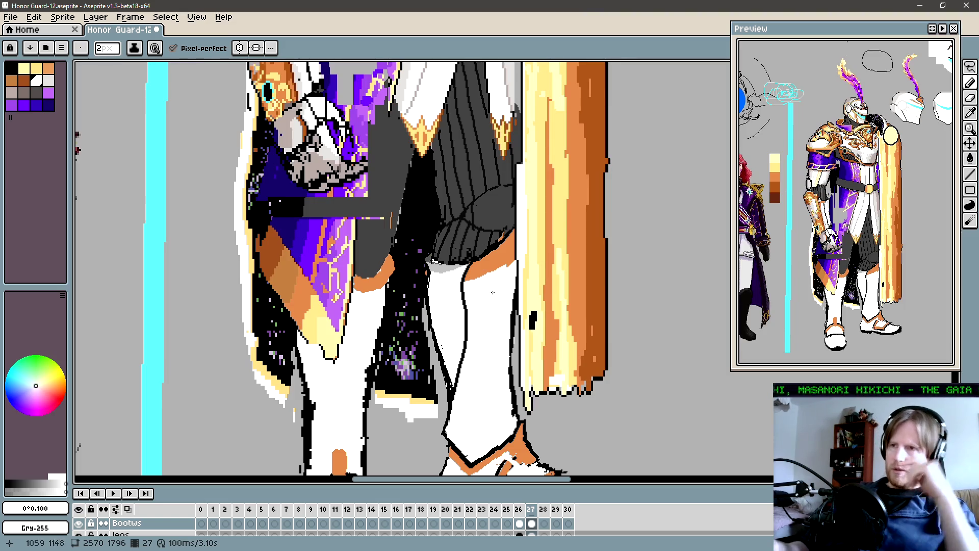
key("shift")
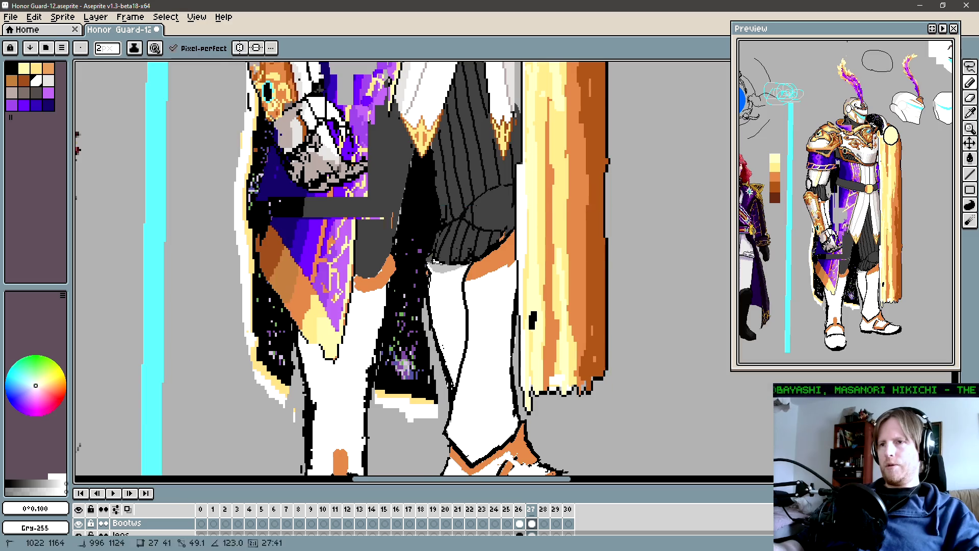
key("shift")
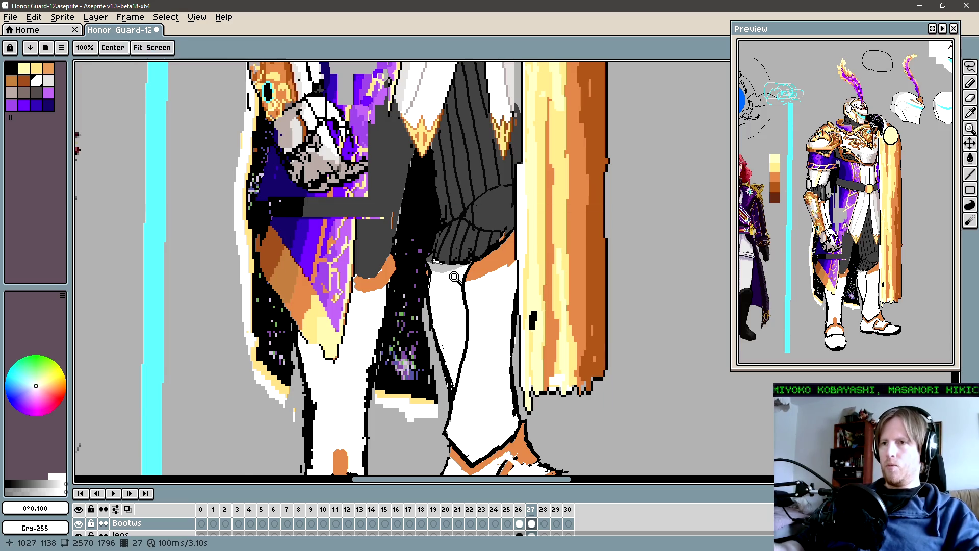
scroll(478, 295, "up", 1)
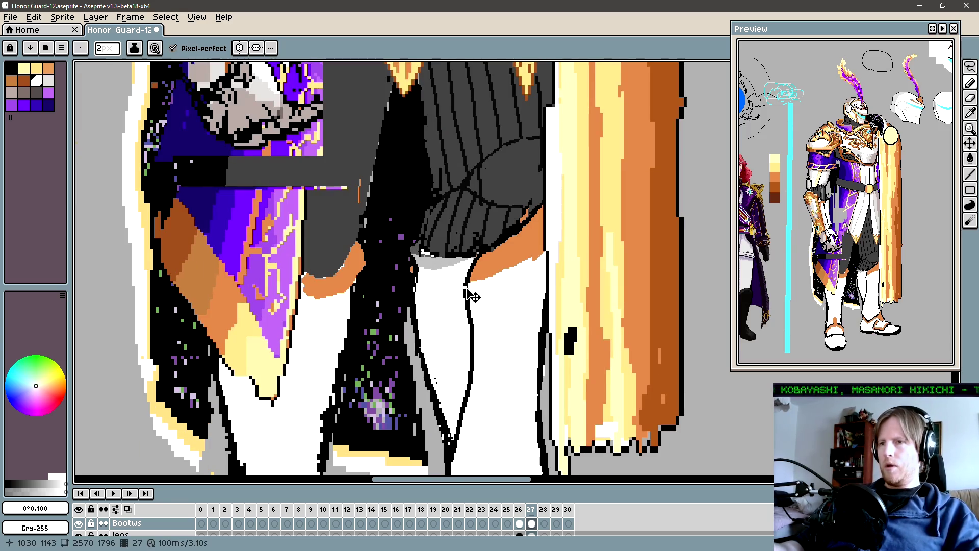
key("ctrl")
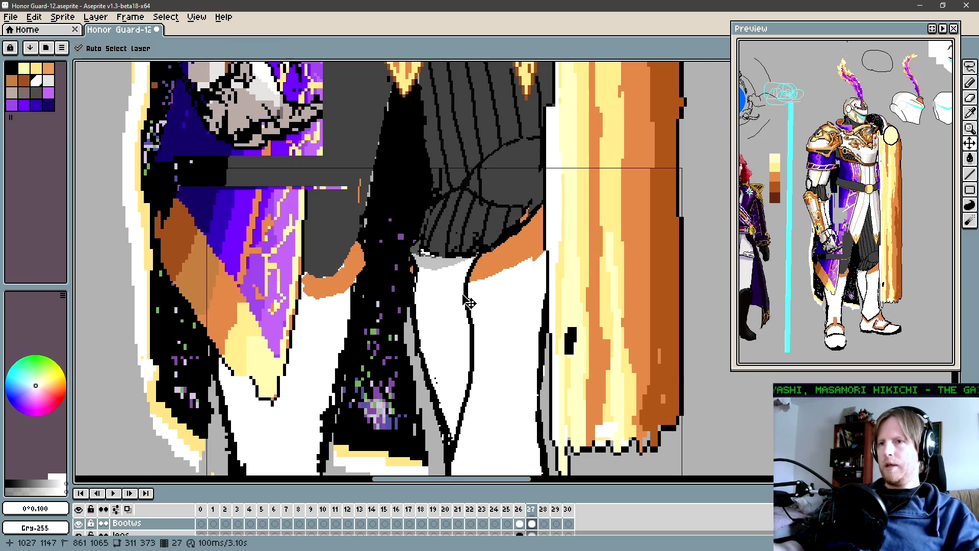
left_click_drag(469, 303, 470, 303)
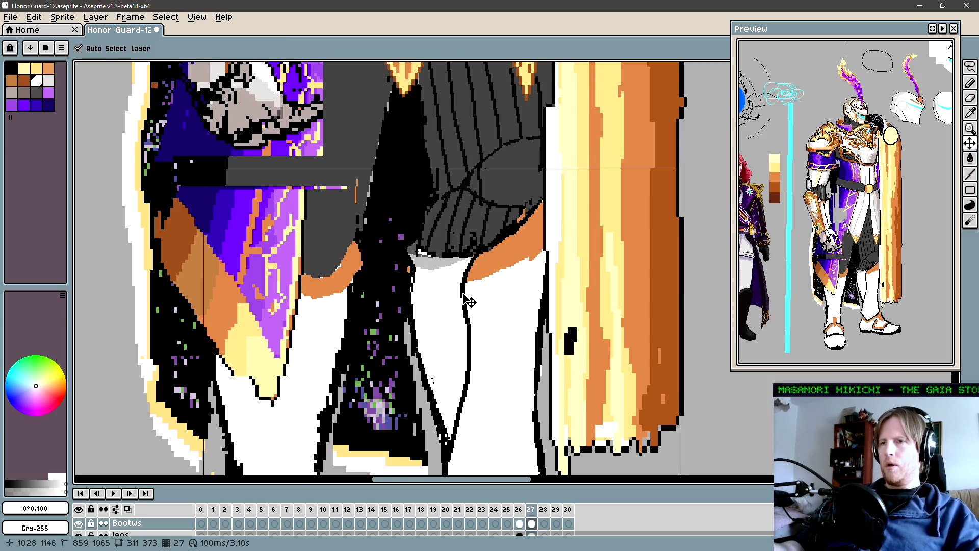
key("ctrl+z")
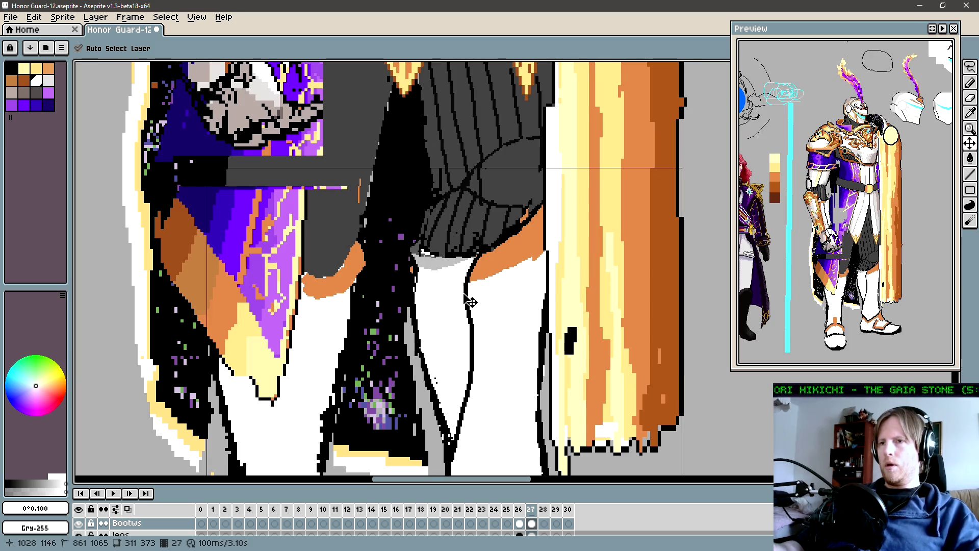
key("ctrl+y")
key("ctrl+z")
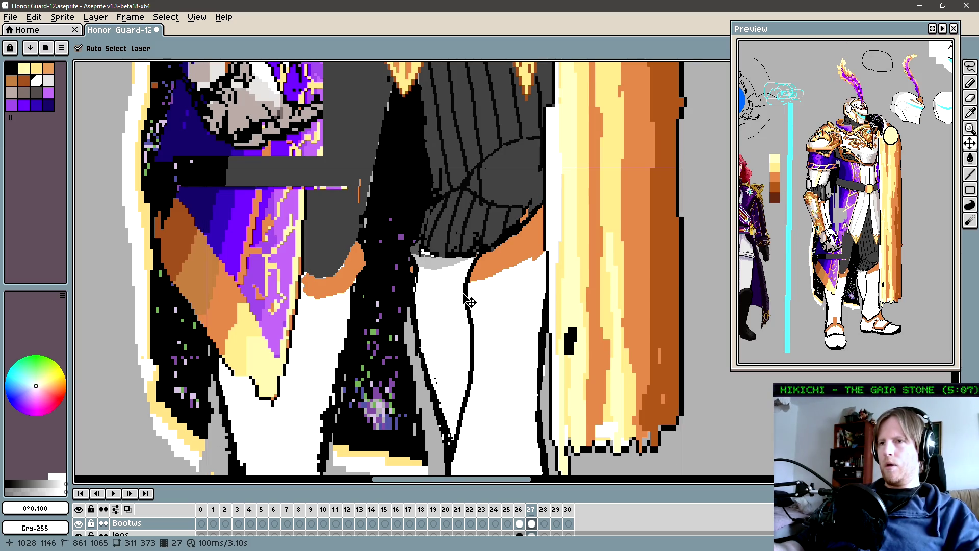
key("ctrl+y")
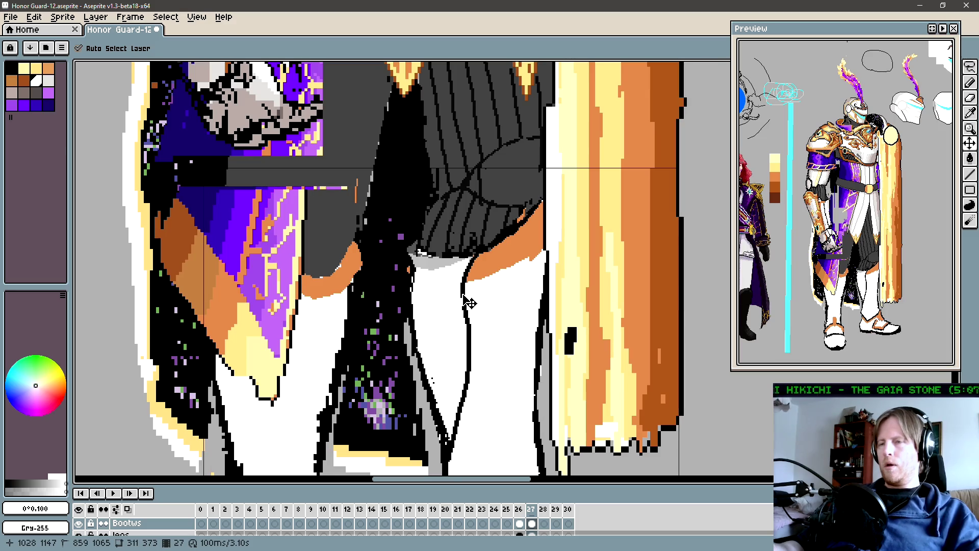
key("ctrl+z")
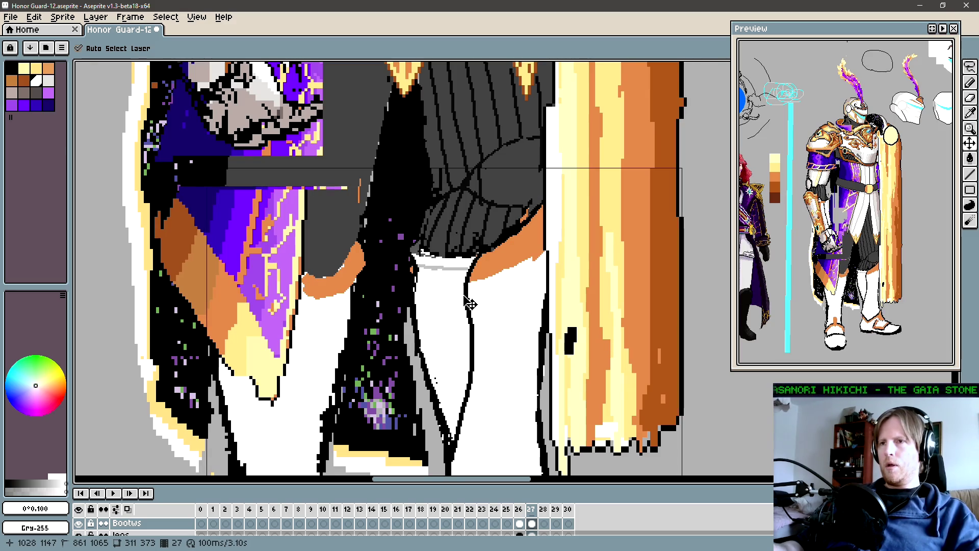
key("ctrl+y")
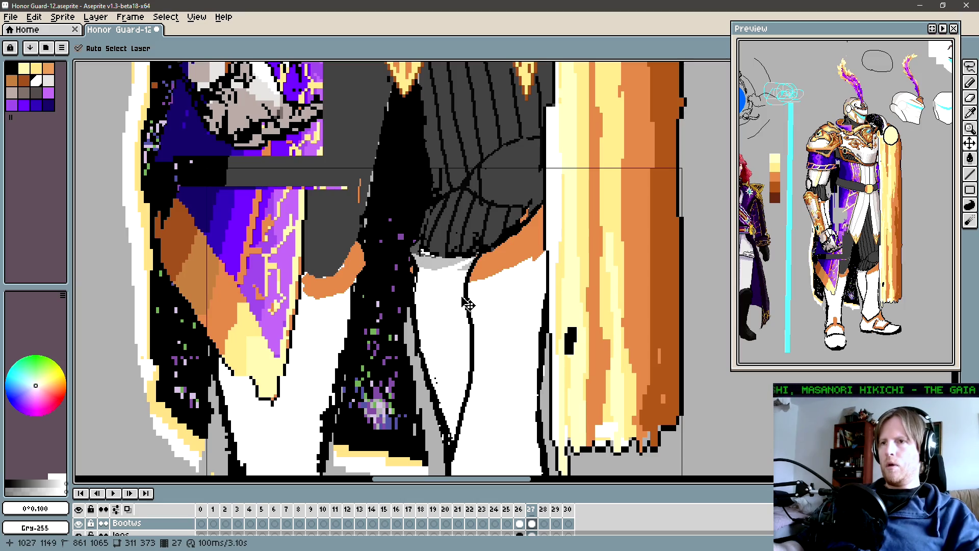
key("ctrl+y")
key("ctrl+z")
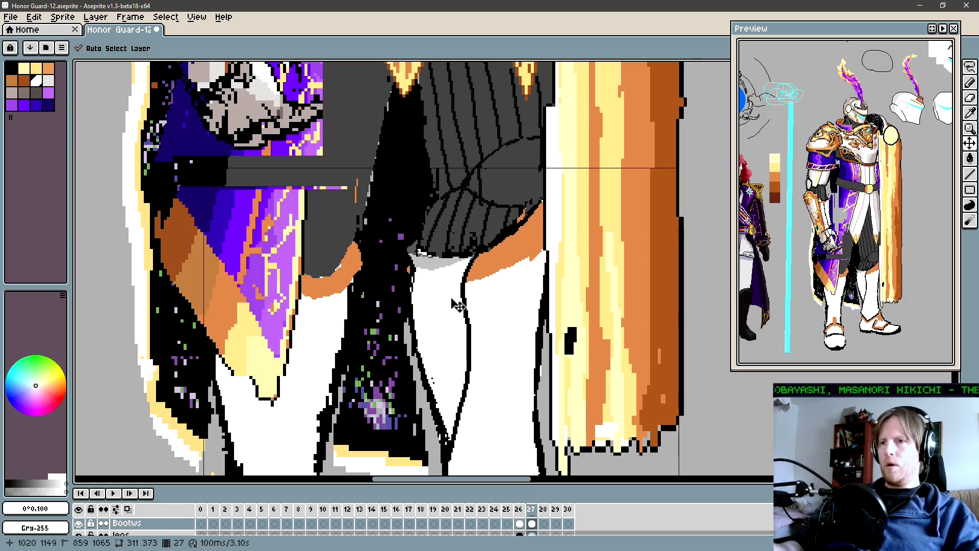
key("ctrl+y")
key("ctrl+z")
key("ctrl+y")
key("ctrl+z")
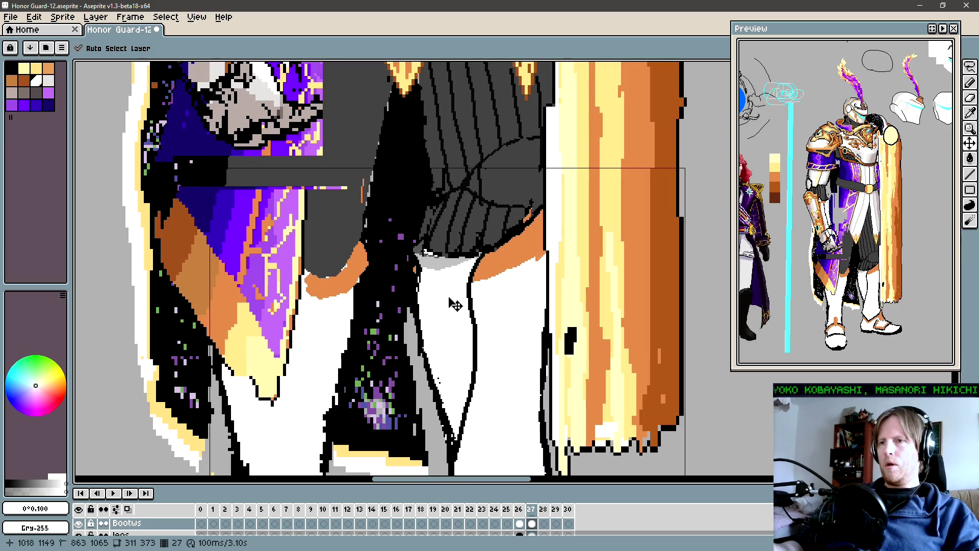
key("ctrl+y")
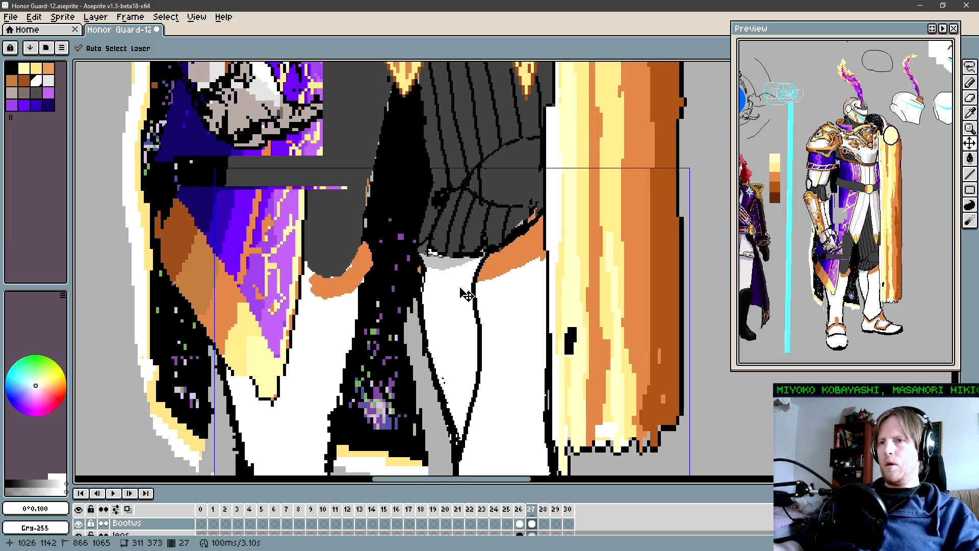
key("ctrl+z")
key("ctrl+y")
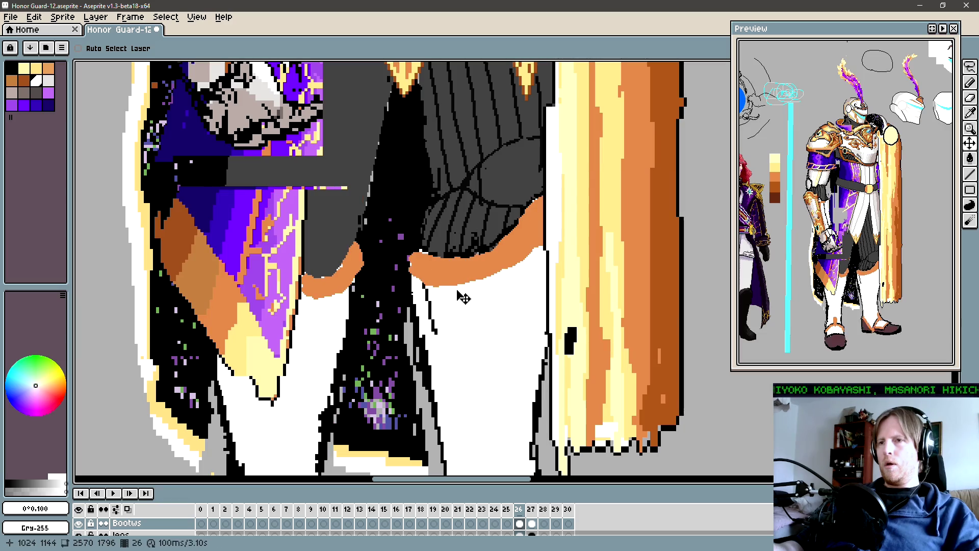
key("ctrl+z")
key("ctrl+y")
key("ctrl+y")
key("ctrl+z")
key("ctrl+z")
key("Left")
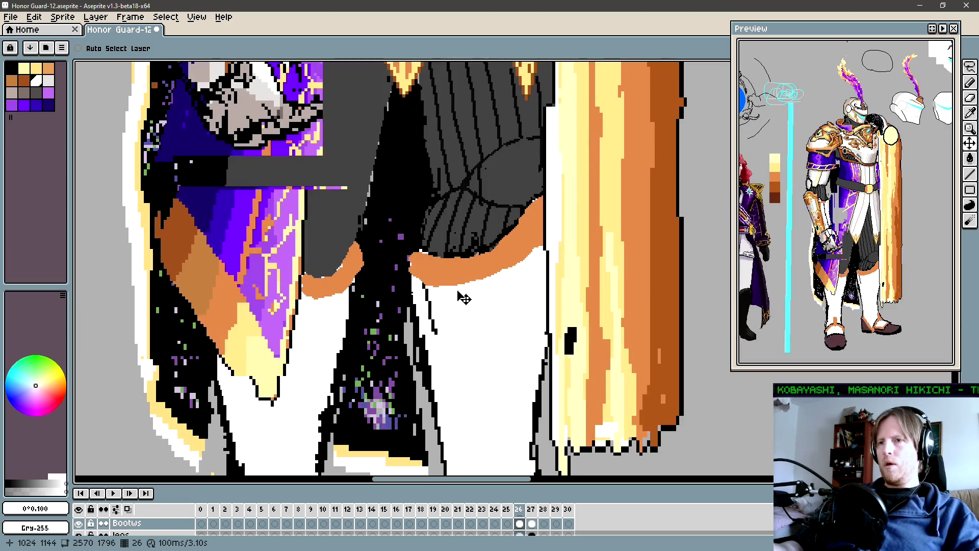
key("Right")
key("Left")
key("Right")
key("Left")
key("Right")
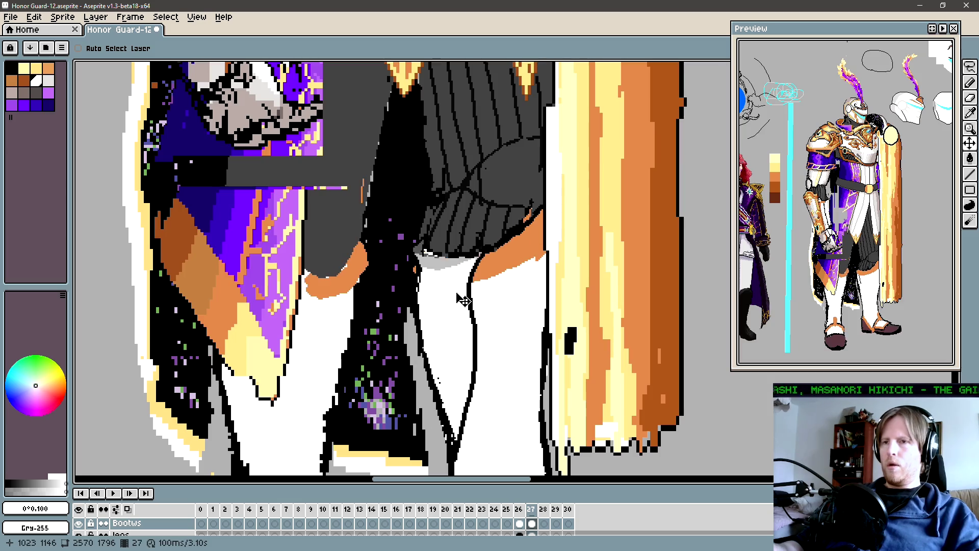
key("Left")
key("Right")
key("Left")
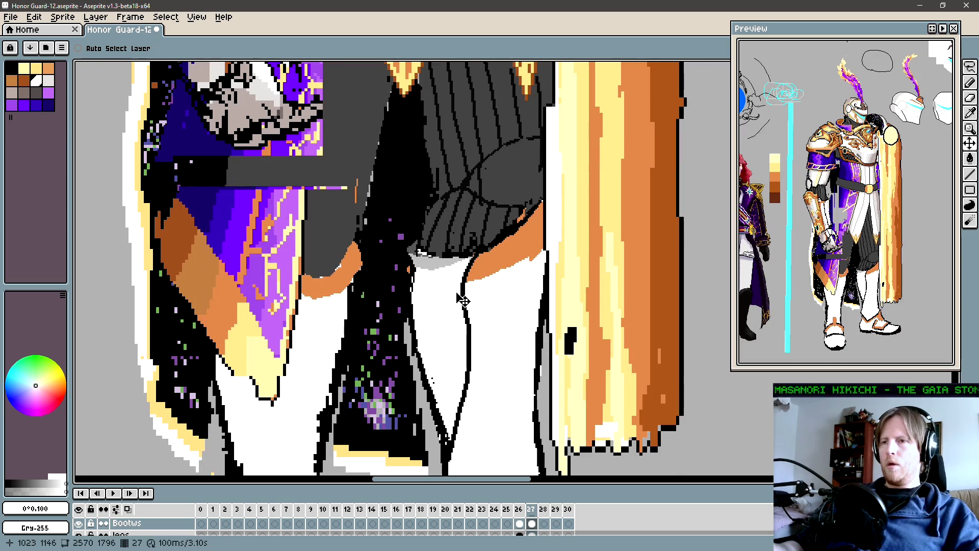
key("Right")
key("Left")
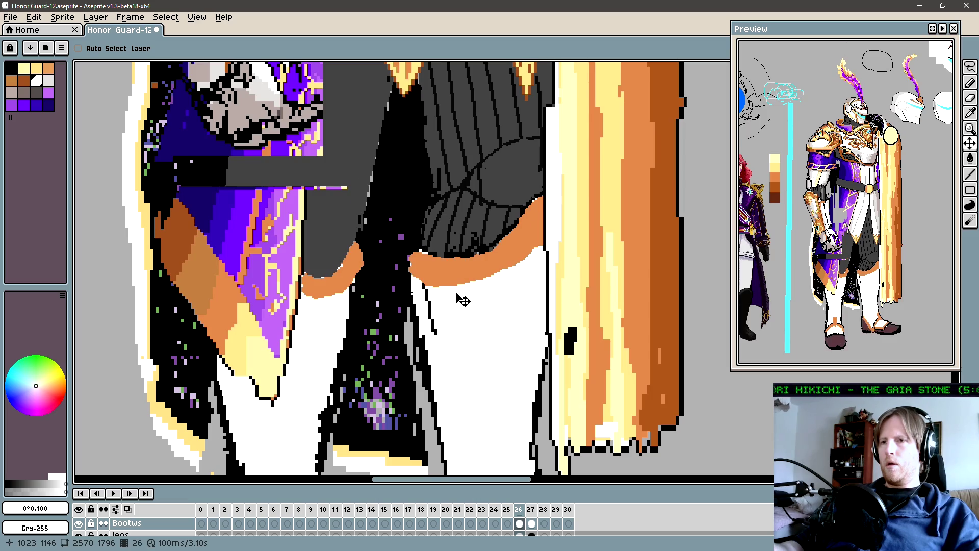
key("Right")
key("Left")
key("Right")
key("Left")
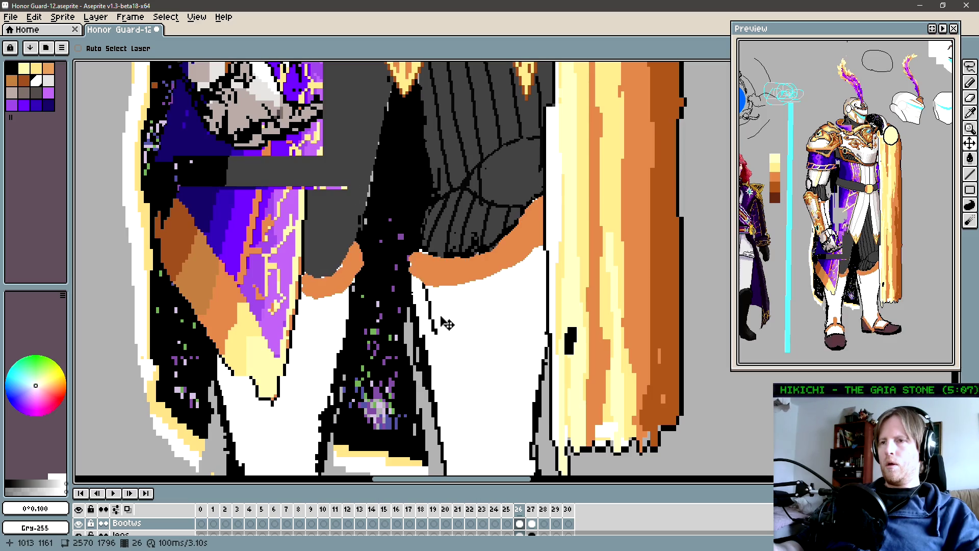
key("Right")
key("Left")
key("Right")
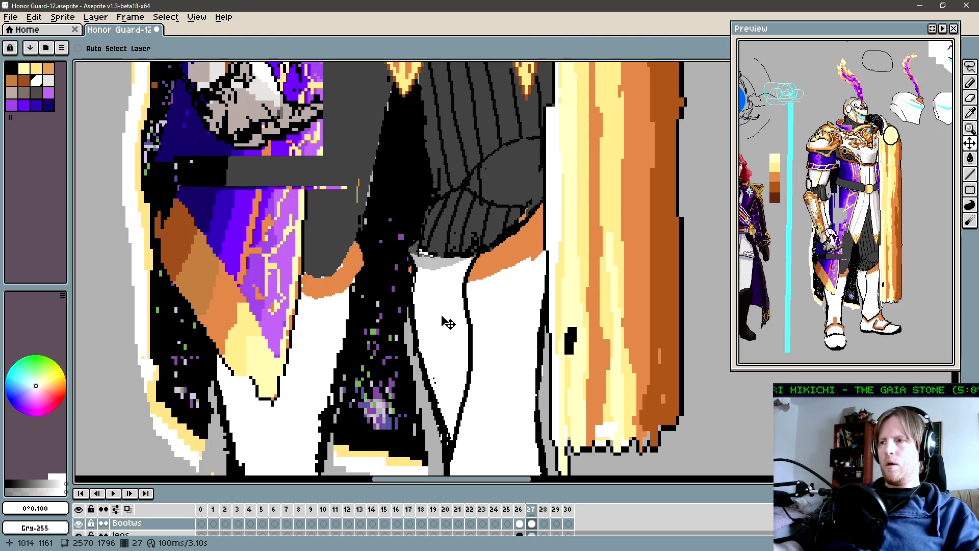
key("Left")
key("Right")
key("Left")
key("Right")
key("Left")
key("Right")
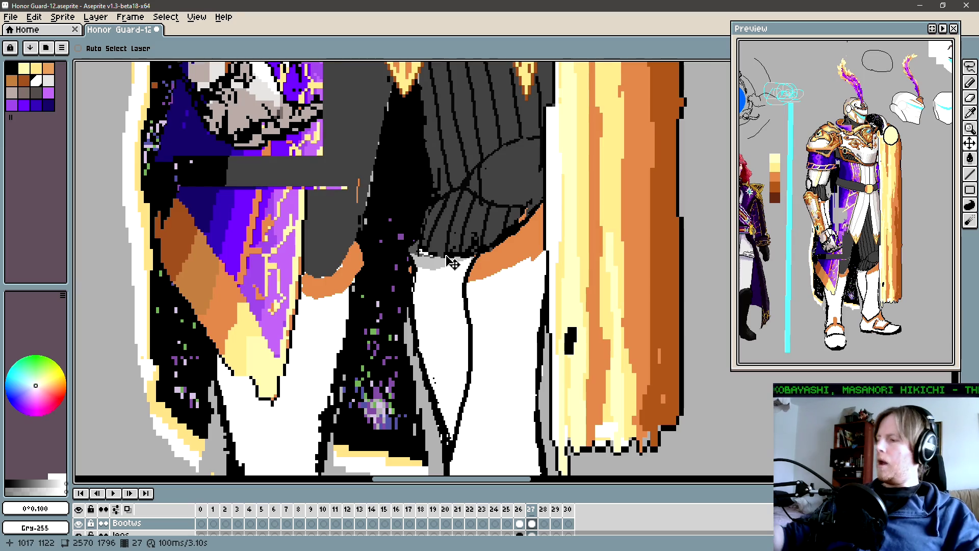
scroll(449, 262, "down", 2)
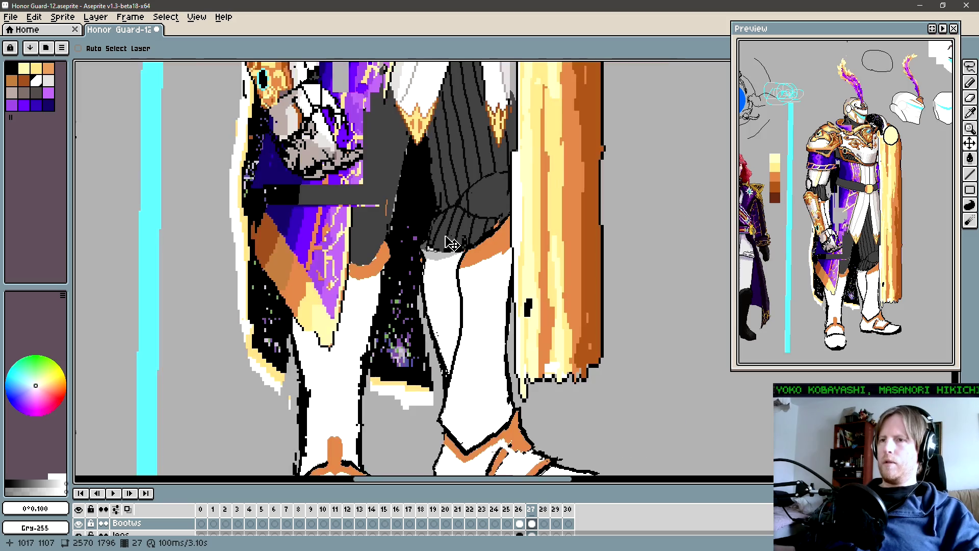
Flip between the two frames to compare the legs.
key("Left")
key("Right")
scroll(462, 275, "up", 1)
key("Left")
key("Right")
scroll(461, 275, "down", 2)
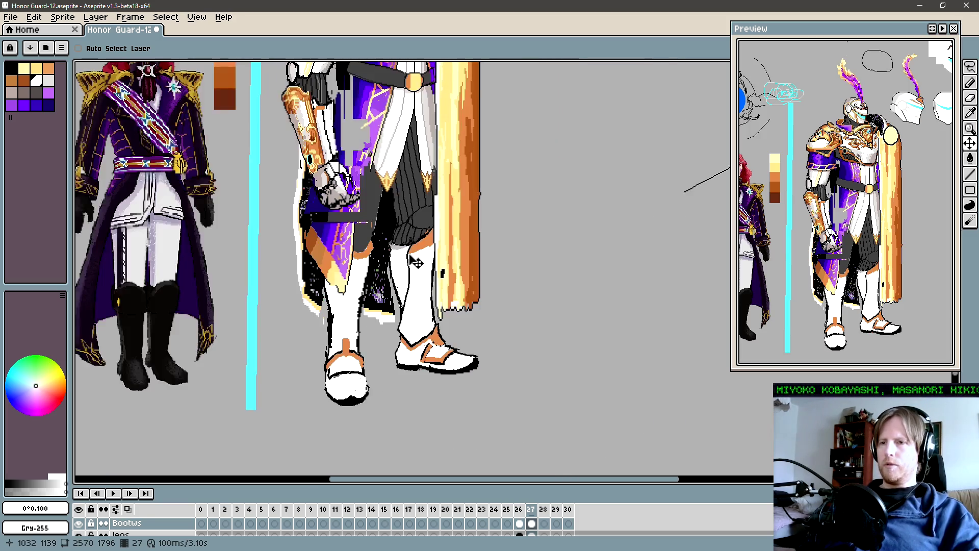
key("Left")
key("Right")
scroll(427, 294, "up", 1)
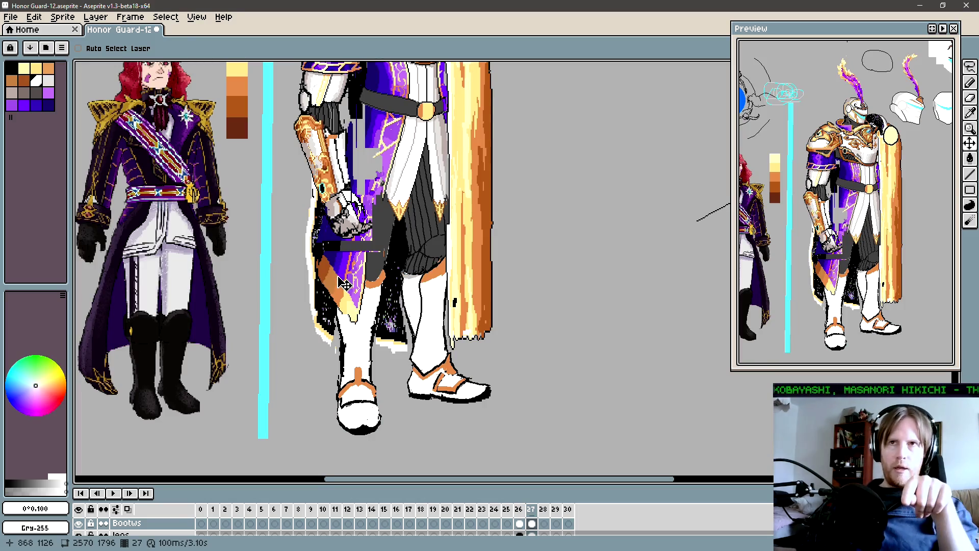
Save the sheet as Honor Guard-13.aseprite.
left_click(18, 18)
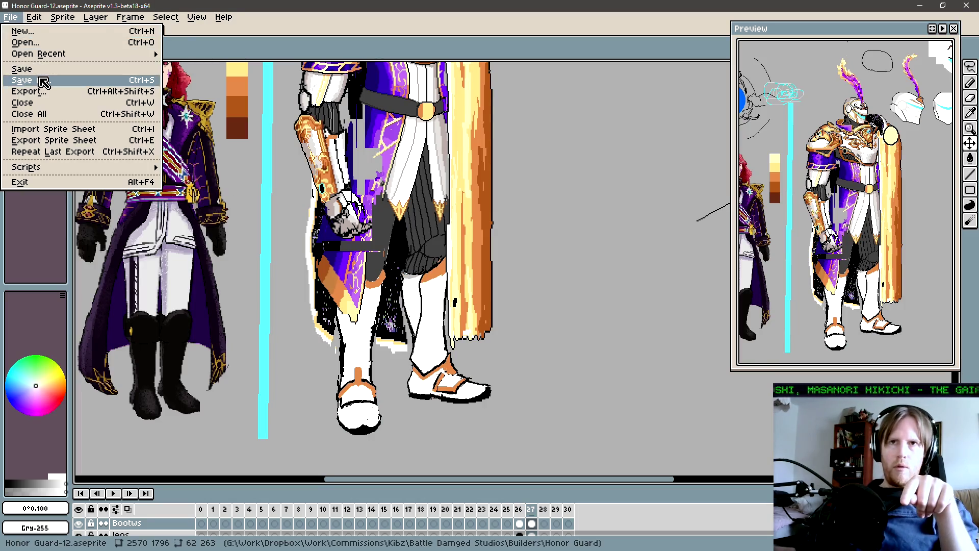
left_click(39, 81)
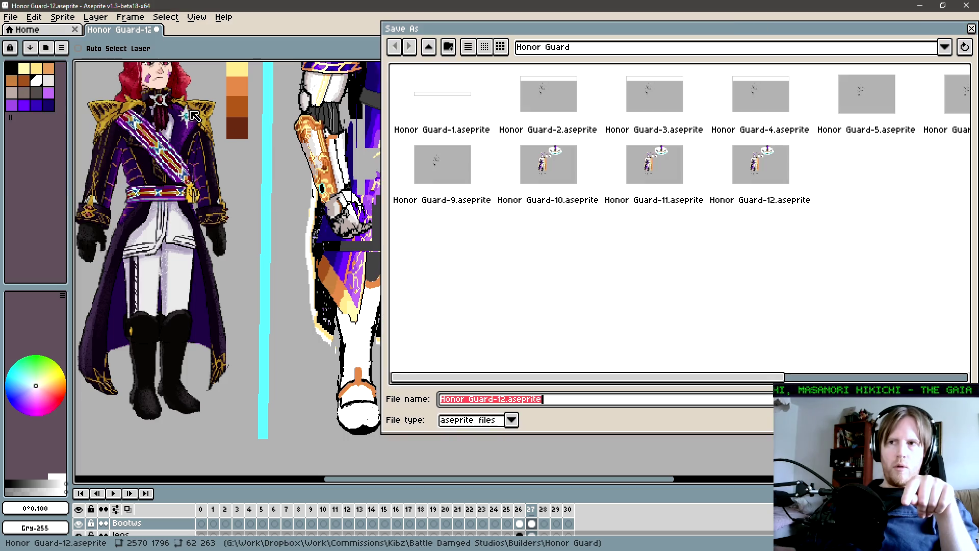
left_click(504, 400)
type("3")
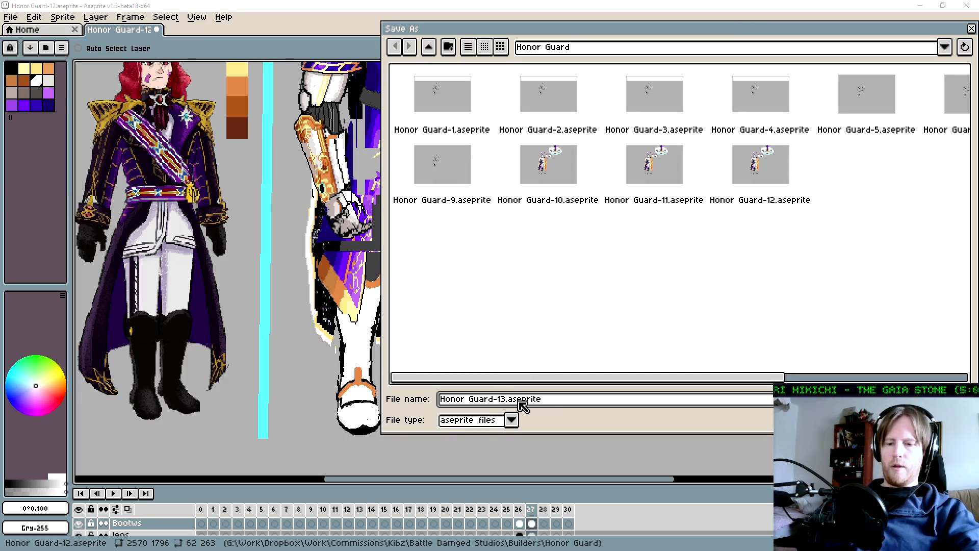
key("Return")
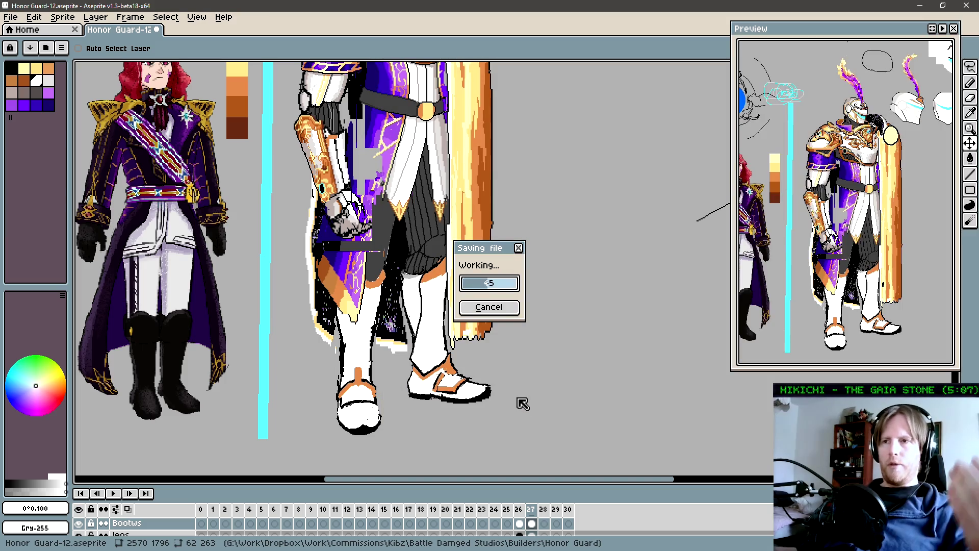
key("Left")
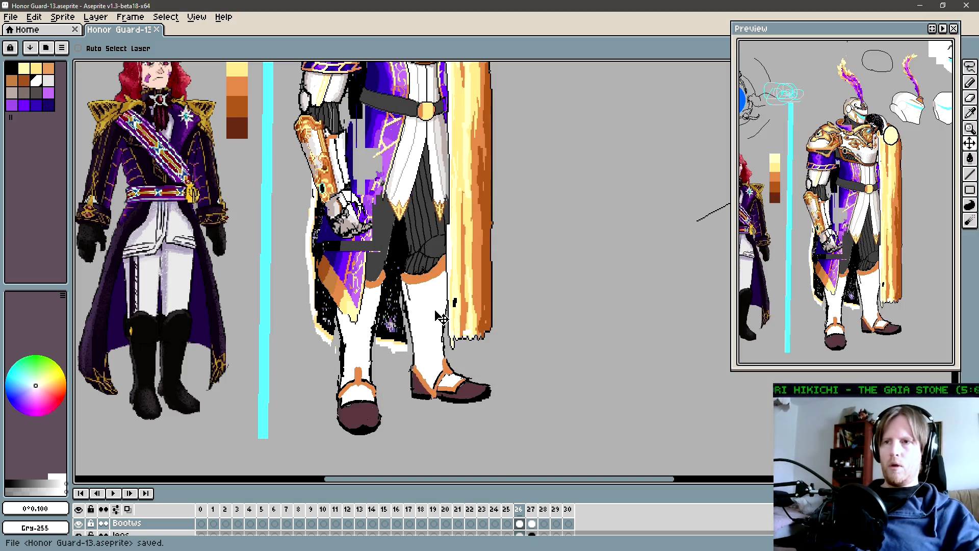
Flip between frames 26 and 27 and switch to rectangular selection.
key("Right")
scroll(439, 318, "up", 1)
scroll(423, 301, "up", 1)
key("m")
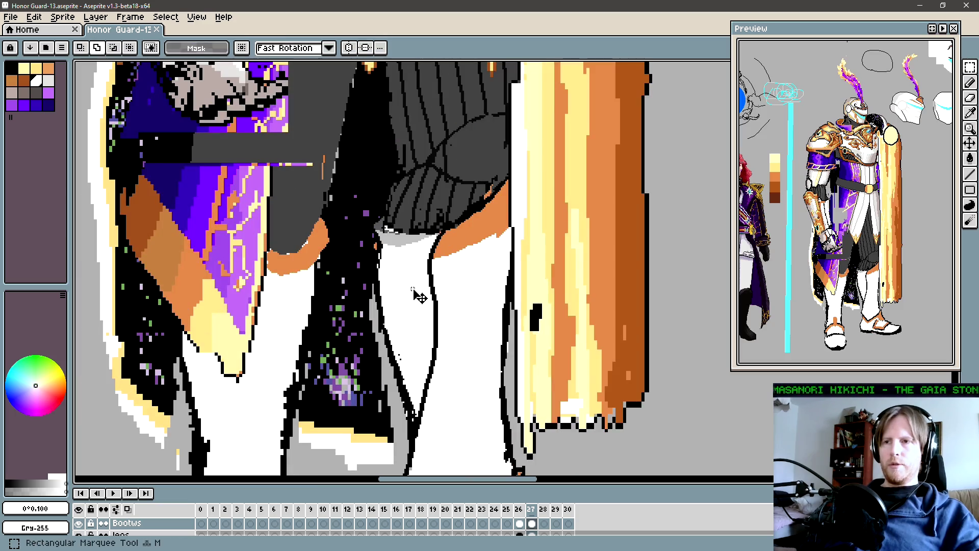
key("v")
key("Left")
key("Right")
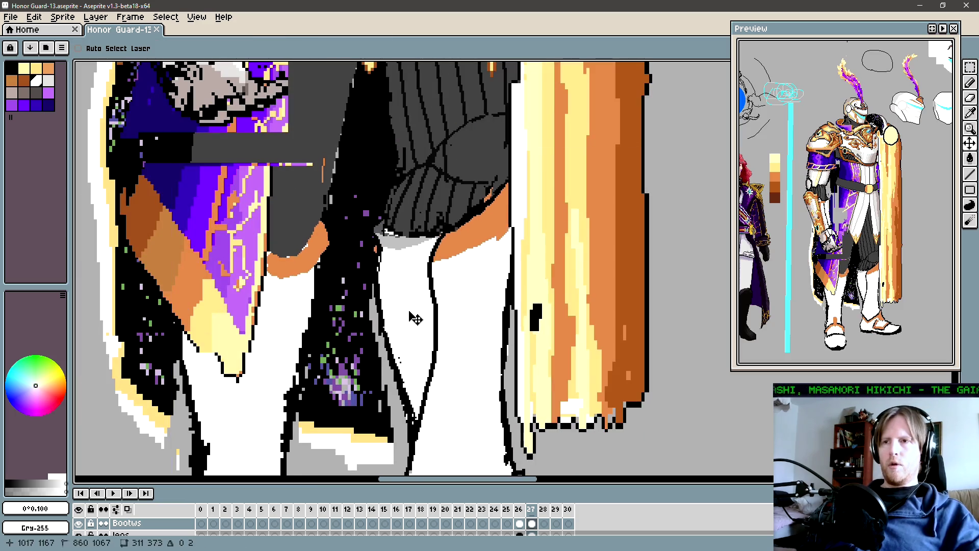
key("Left")
key("Right")
key("m")
Select the top of the boot for moving, with automatic layer picking off.
left_click_drag(472, 214, 401, 276)
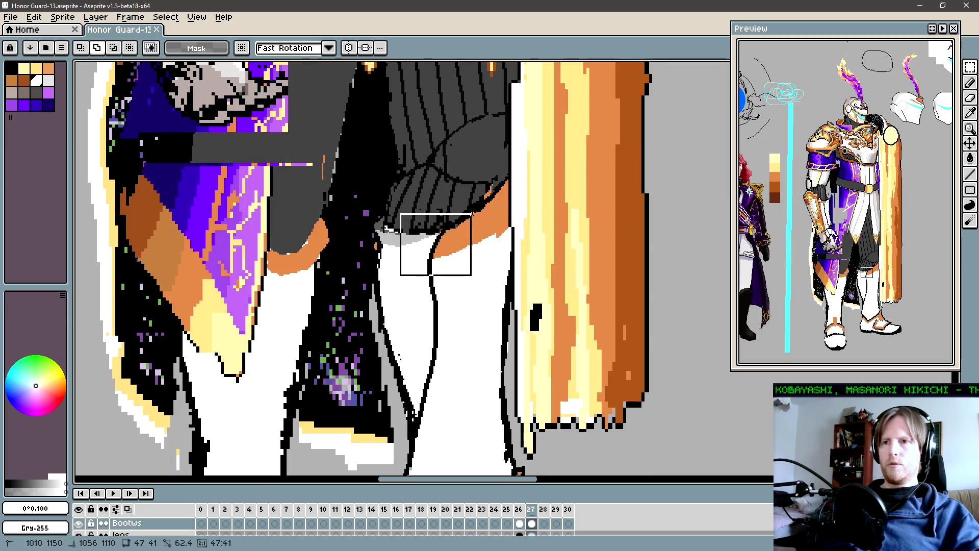
key("v")
key("Left")
key("Right")
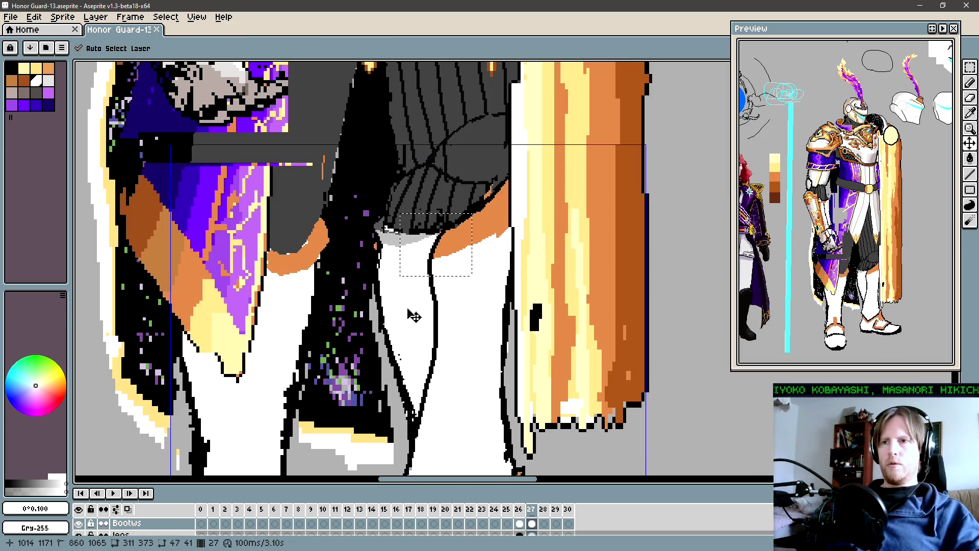
key("ctrl")
Draw a short dark grey stroke at the boot top.
key("b")
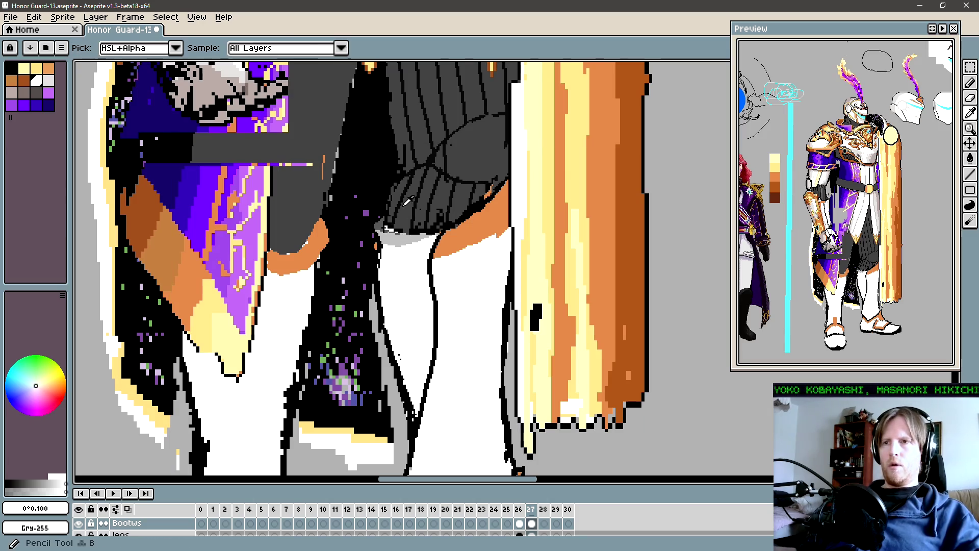
left_click(408, 224, "alt")
left_click_drag(400, 254, 393, 268)
Compare frames 26 and 27 across the whole figure and the legs.
key("comma")
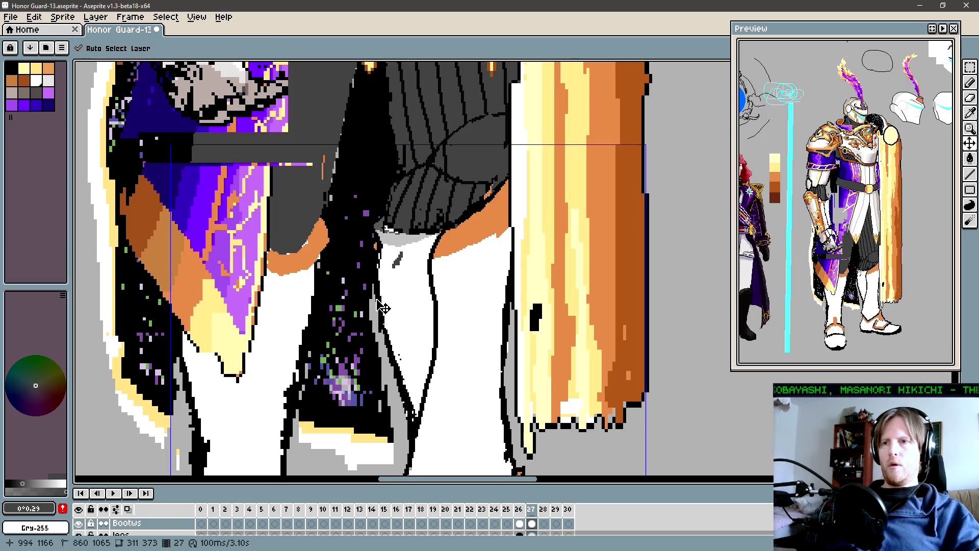
key("period")
key("comma")
key("period")
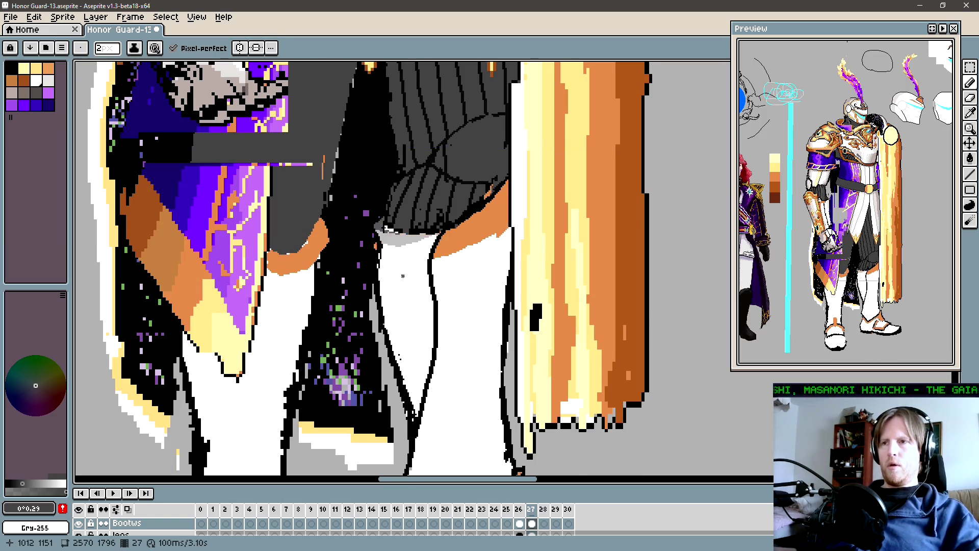
scroll(400, 275, "down", 5)
key("comma")
key("period")
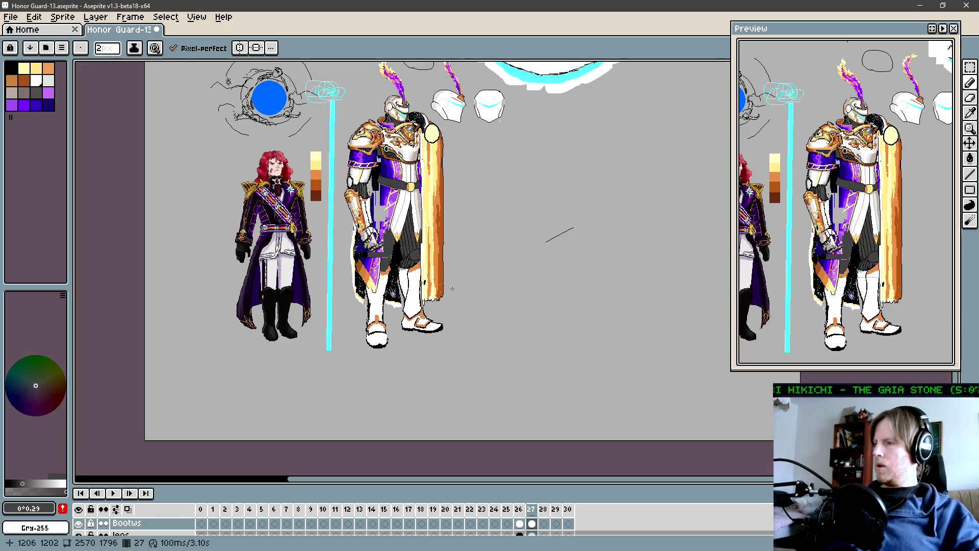
left_click_drag(451, 288, 454, 295)
key("comma")
key("period")
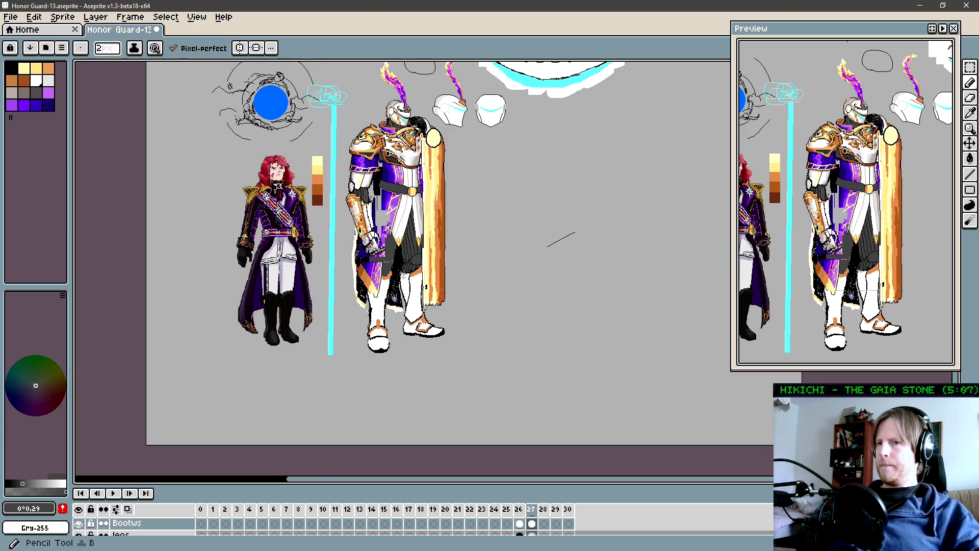
scroll(412, 270, "up", 4)
key("comma")
key("period")
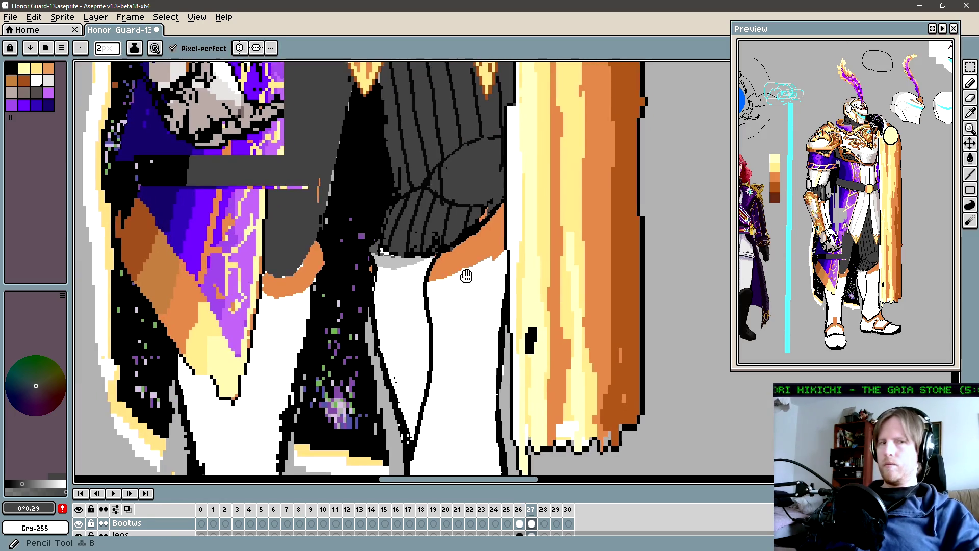
Lasso-select the thigh section by the cape edge and move it upward.
left_click_drag(466, 276, 421, 300)
key("comma")
key("period")
key("q")
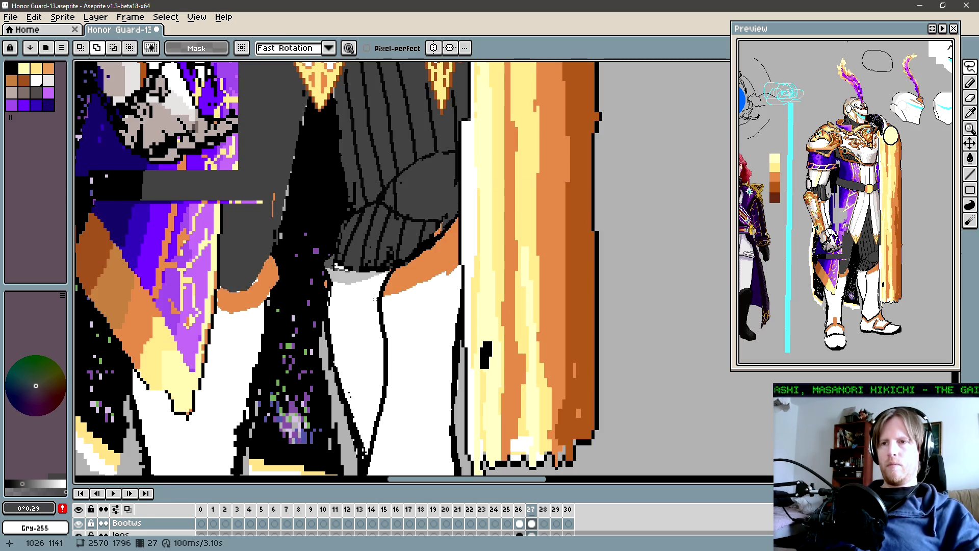
left_click_drag(376, 298, 374, 313)
mouse_move(449, 336)
left_mouse_down()
mouse_move(503, 239)
mouse_move(451, 201)
mouse_move(393, 258)
left_mouse_up()
left_click_drag(379, 303, 427, 299)
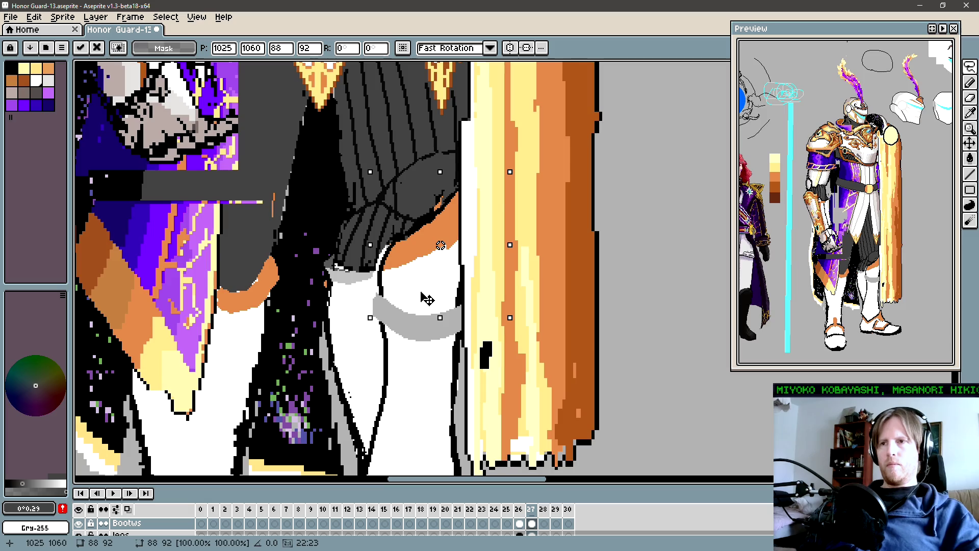
key("b")
Draw a black outline down the side of the thigh.
left_click(458, 219, "alt")
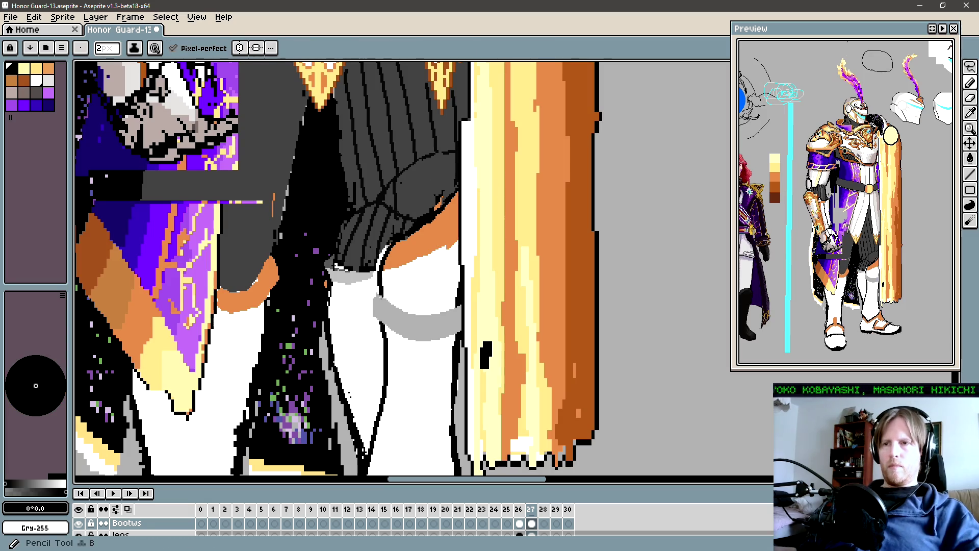
left_click_drag(380, 278, 380, 338)
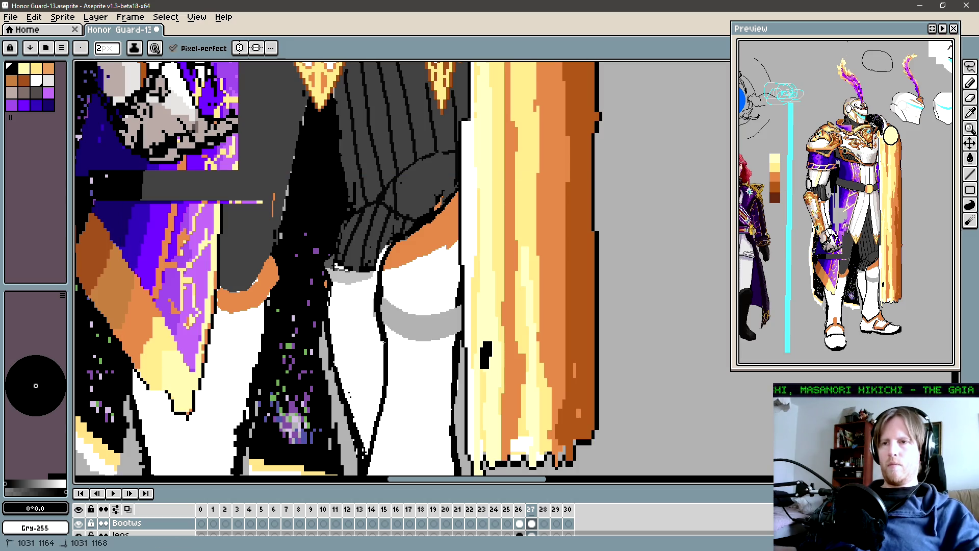
left_click(465, 292, "alt")
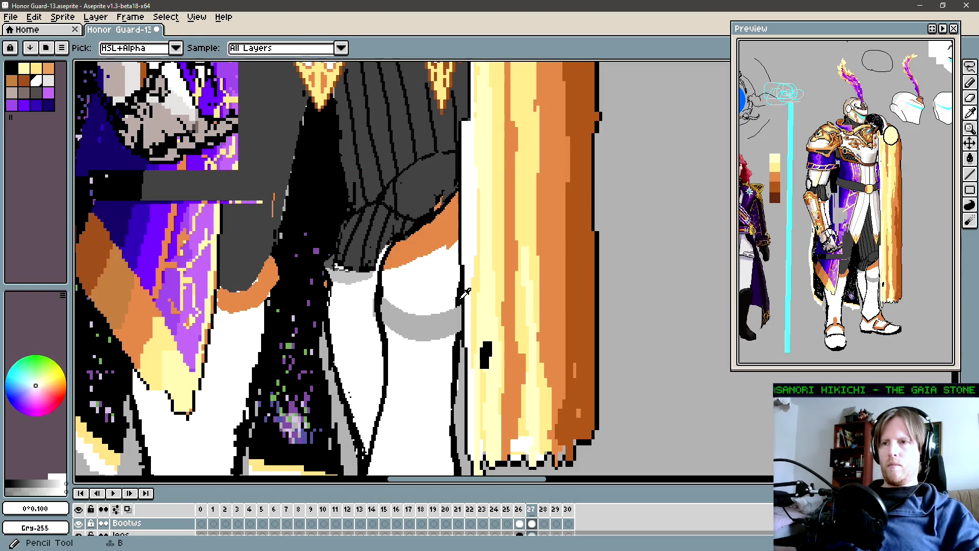
left_click(464, 294, "alt")
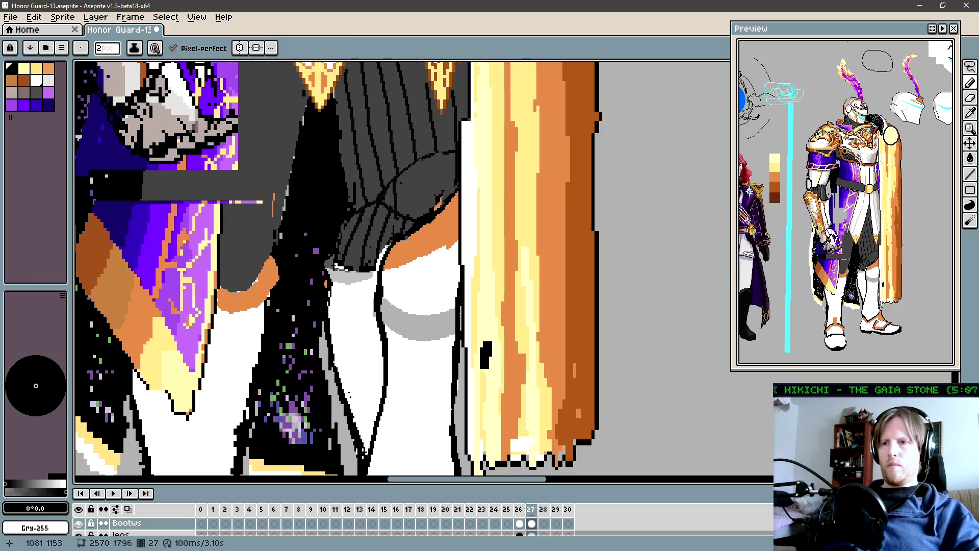
Bucket-fill the grey thigh band with white sampled from the leg.
left_click(423, 301, "alt")
key("g")
left_click(424, 301)
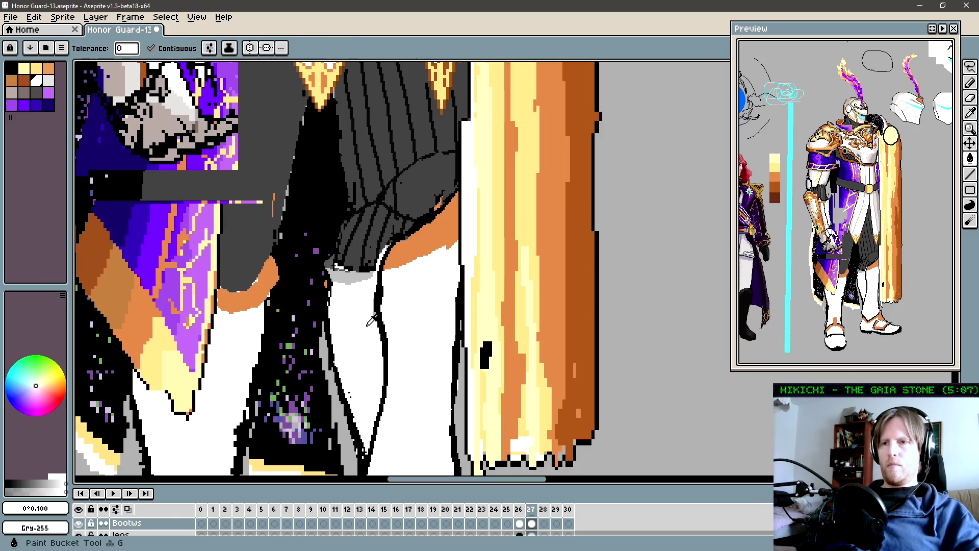
scroll(372, 315, "up", 1)
scroll(373, 315, "down", 5)
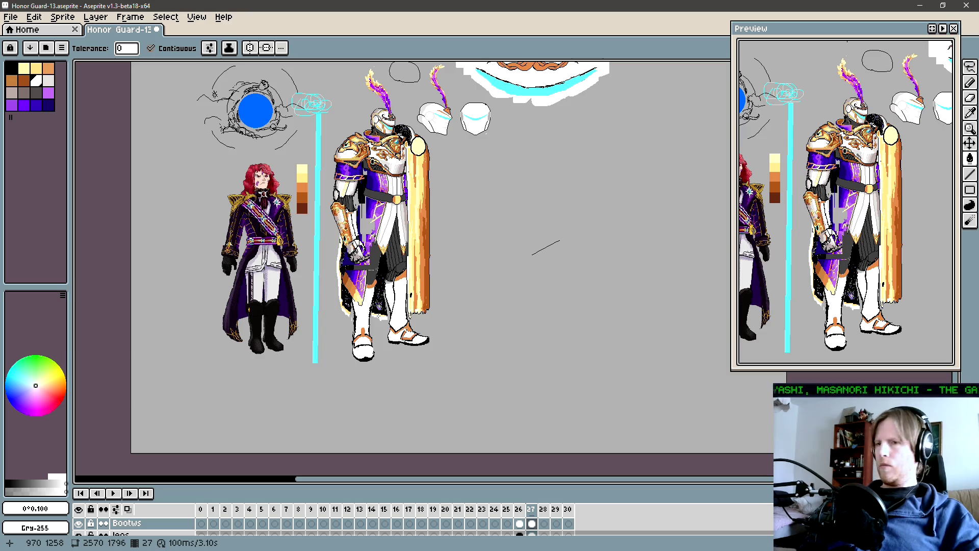
left_click_drag(378, 316, 396, 311)
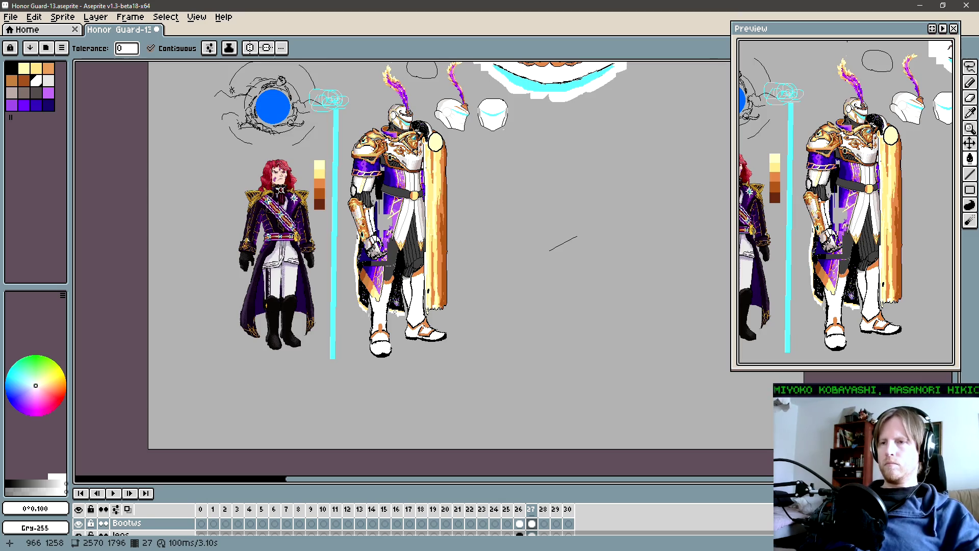
Sample the light grey from the artwork and fill the white shin area with it.
left_click_drag(399, 314, 392, 318)
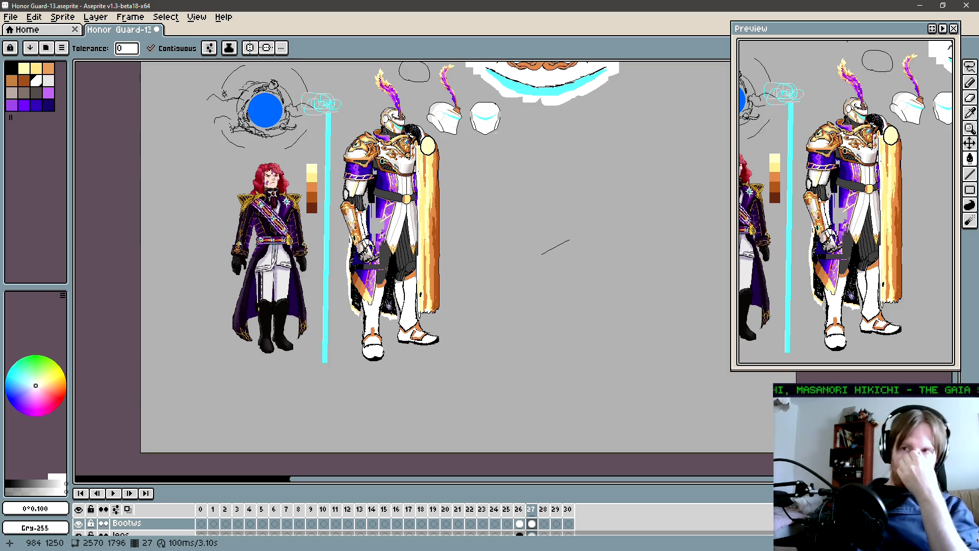
scroll(396, 307, "down", 1)
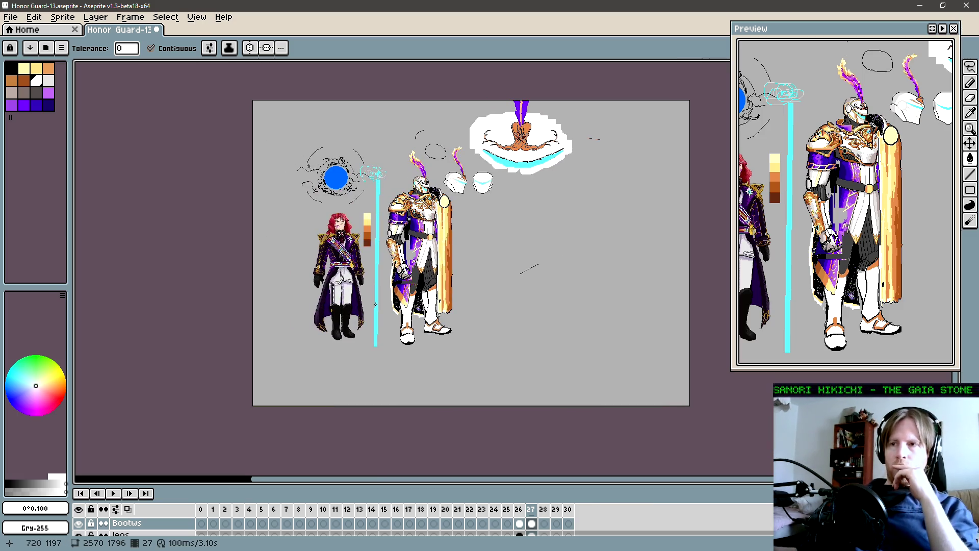
scroll(438, 296, "up", 5)
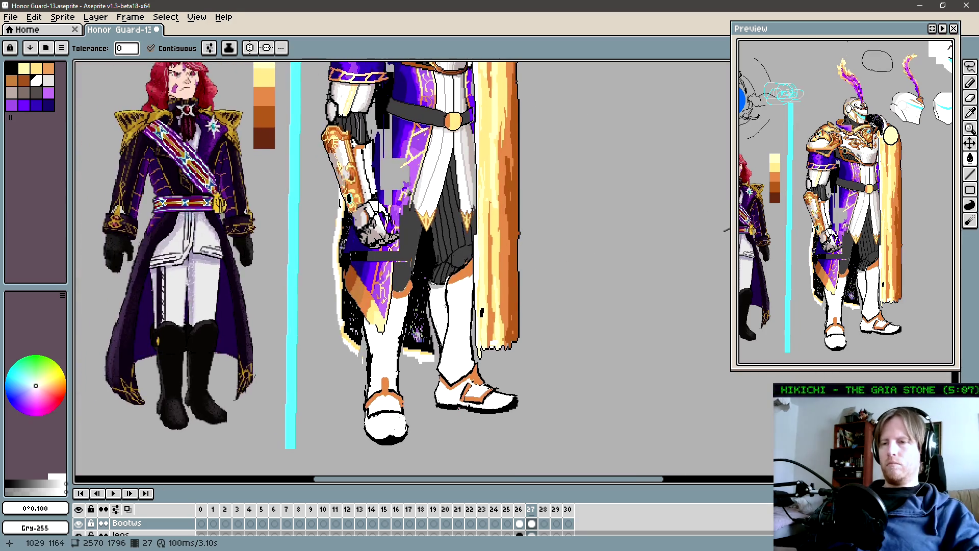
scroll(440, 303, "down", 3)
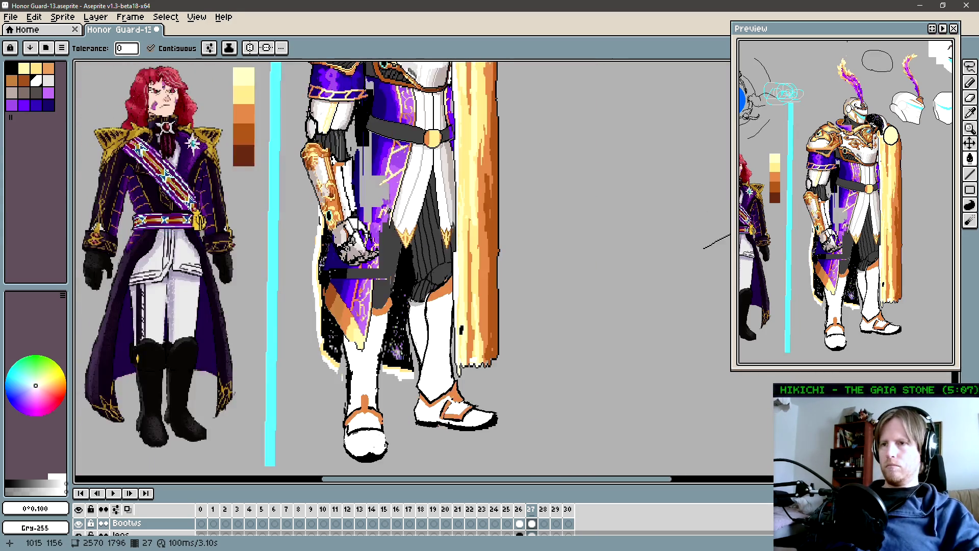
key("i")
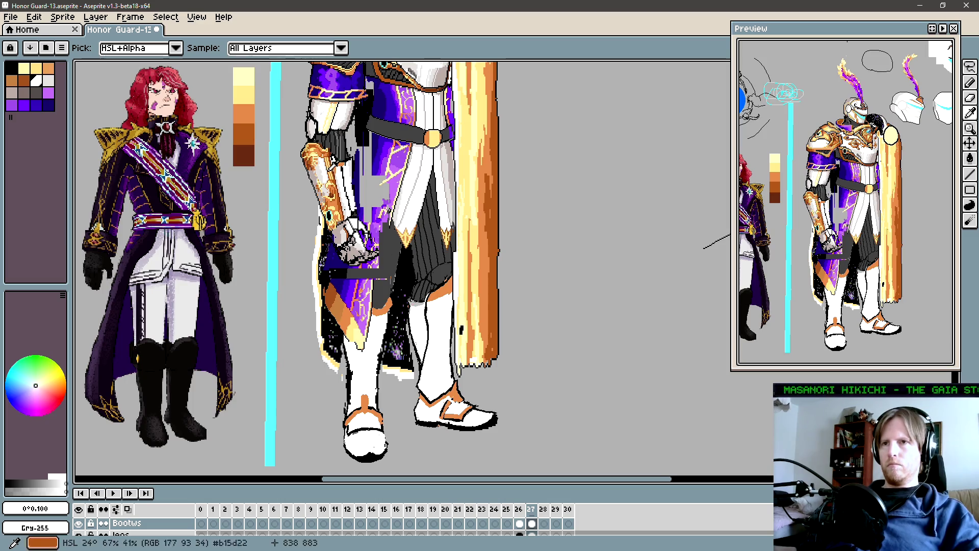
left_click(410, 282)
key("g")
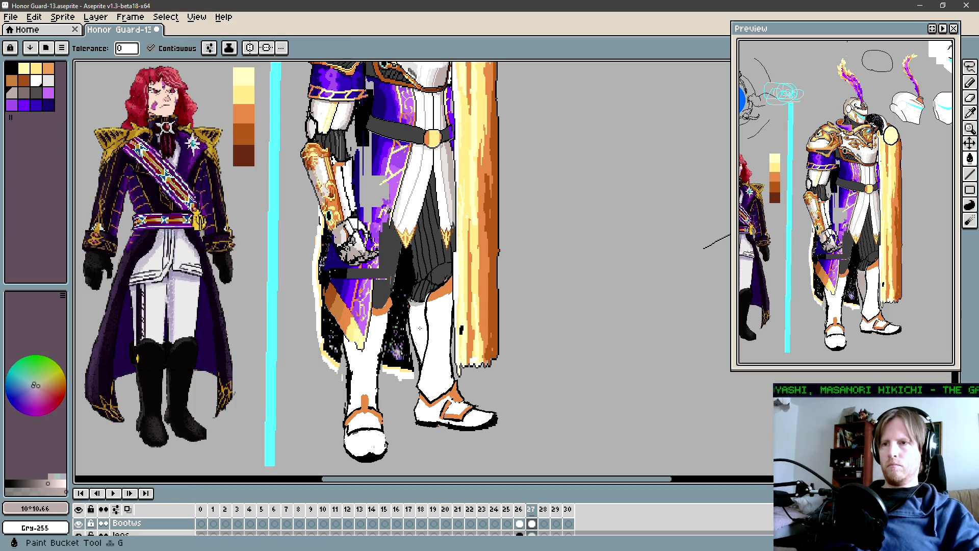
left_click(413, 306)
scroll(413, 306, "up", 3)
scroll(408, 316, "down", 1)
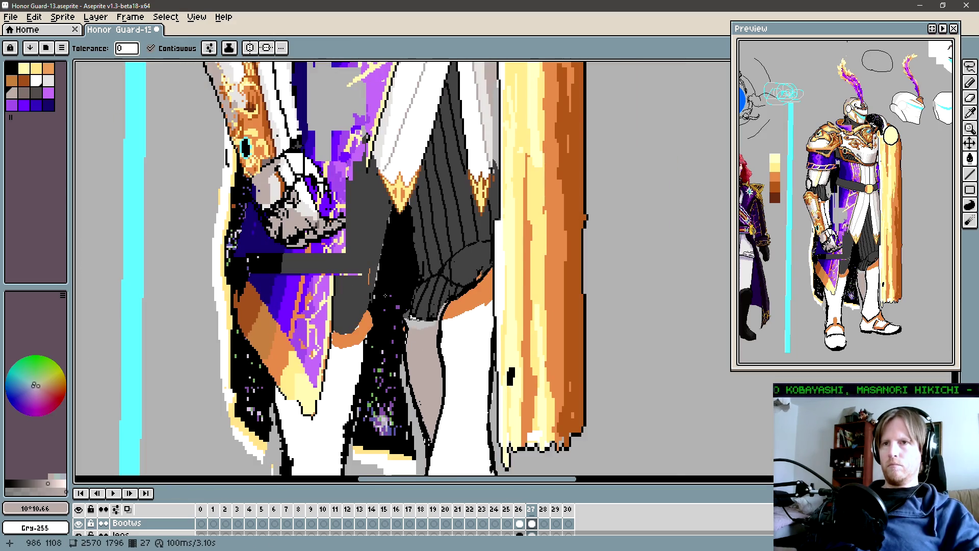
Fill the white band near the top of the leg with the same light grey.
key("i")
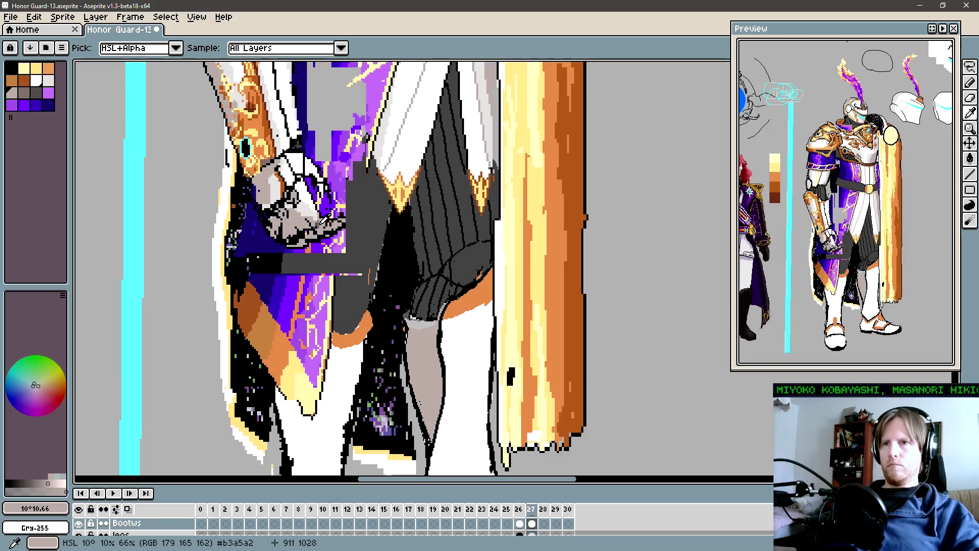
left_click(324, 217)
key("g")
scroll(417, 317, "up", 2)
left_click(414, 327)
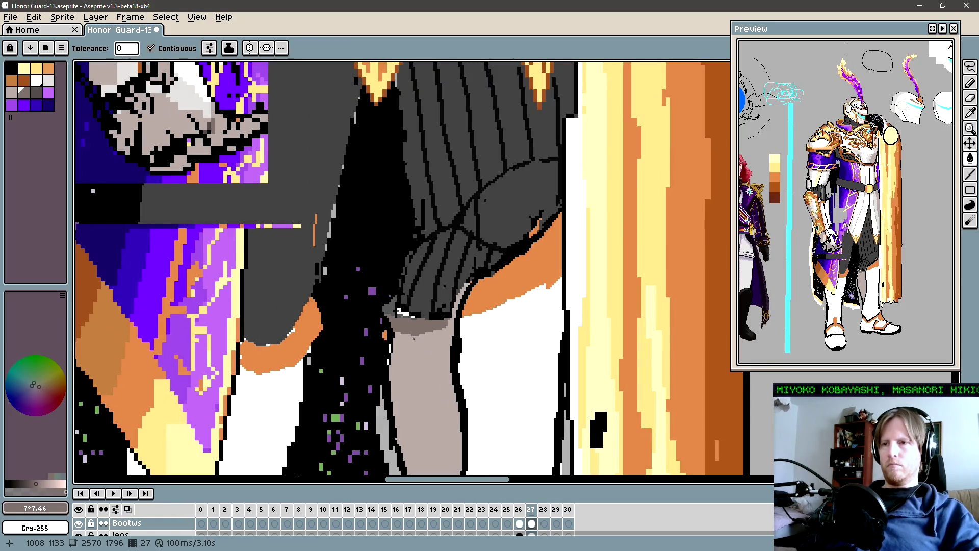
scroll(401, 320, "down", 2)
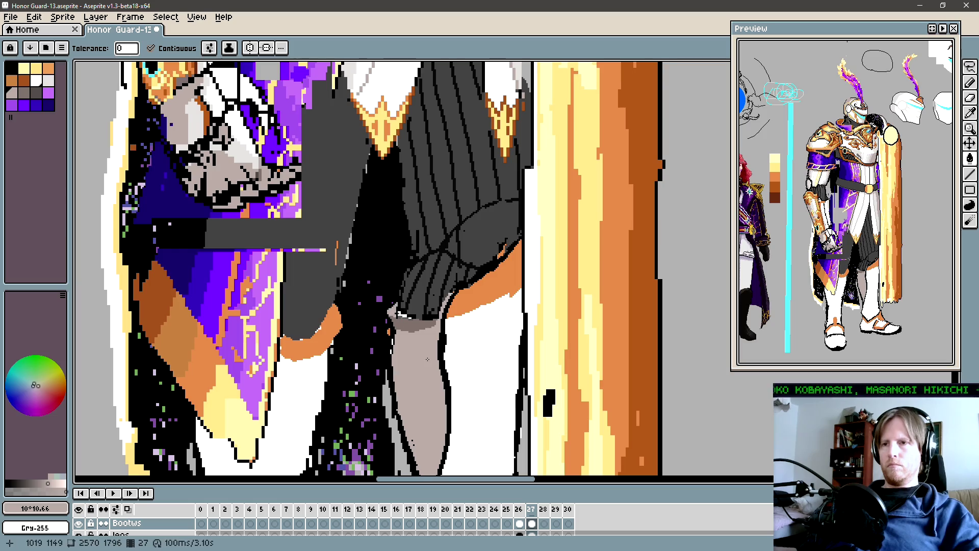
scroll(400, 313, "down", 3)
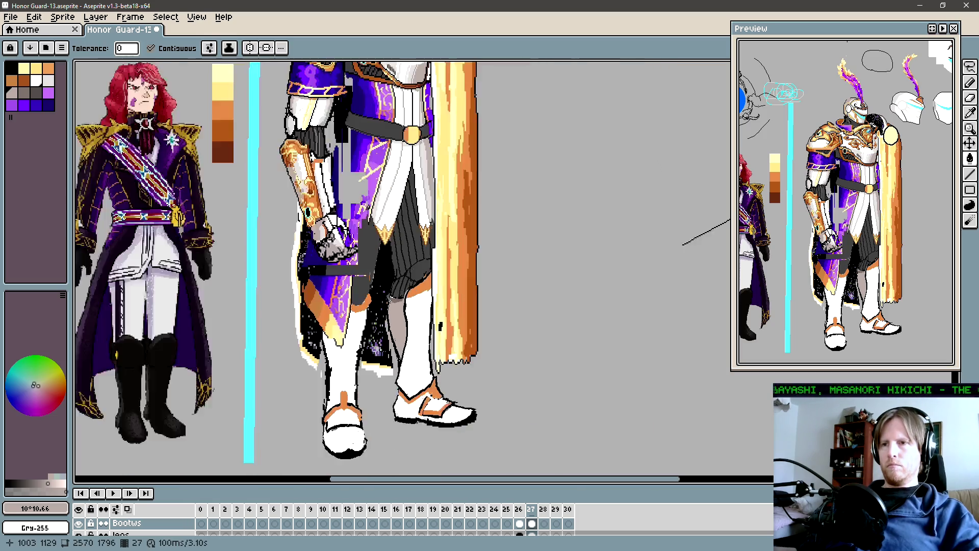
scroll(384, 305, "up", 4)
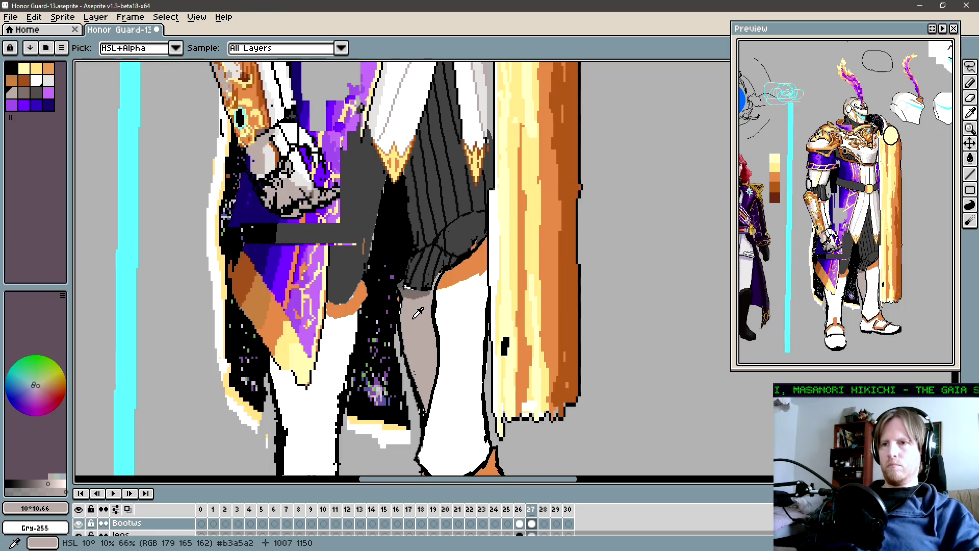
scroll(404, 289, "up", 2)
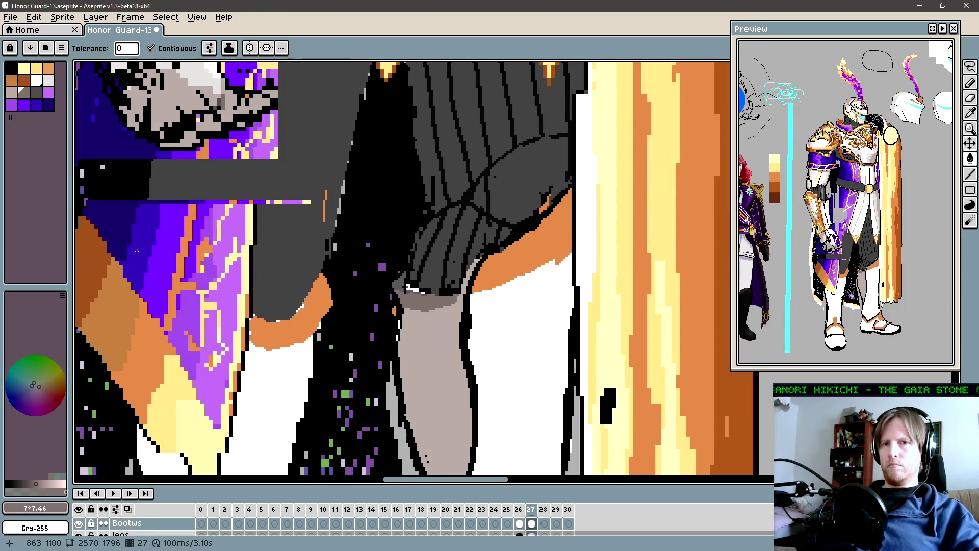
Pick a darker shade of the current grey from the palette.
left_click(400, 280, "alt")
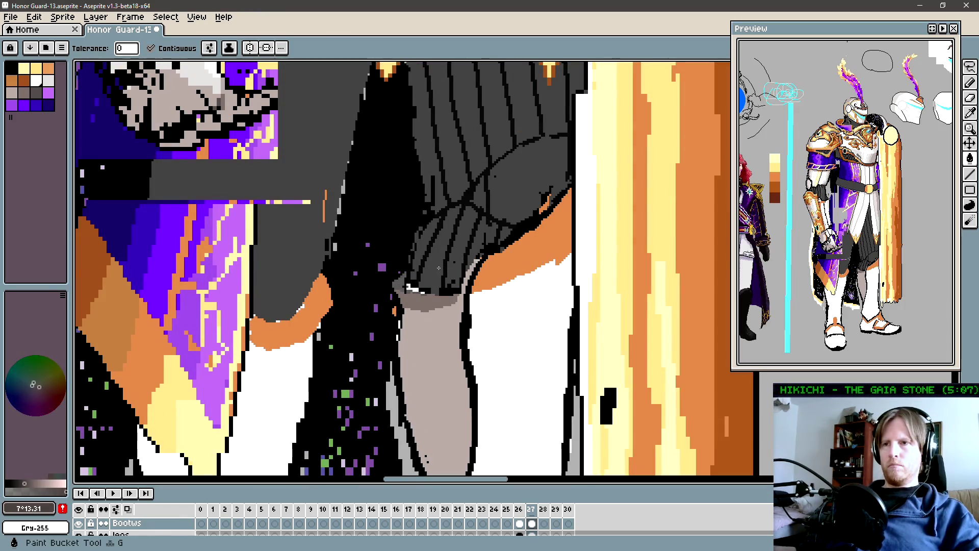
scroll(400, 280, "down", 3)
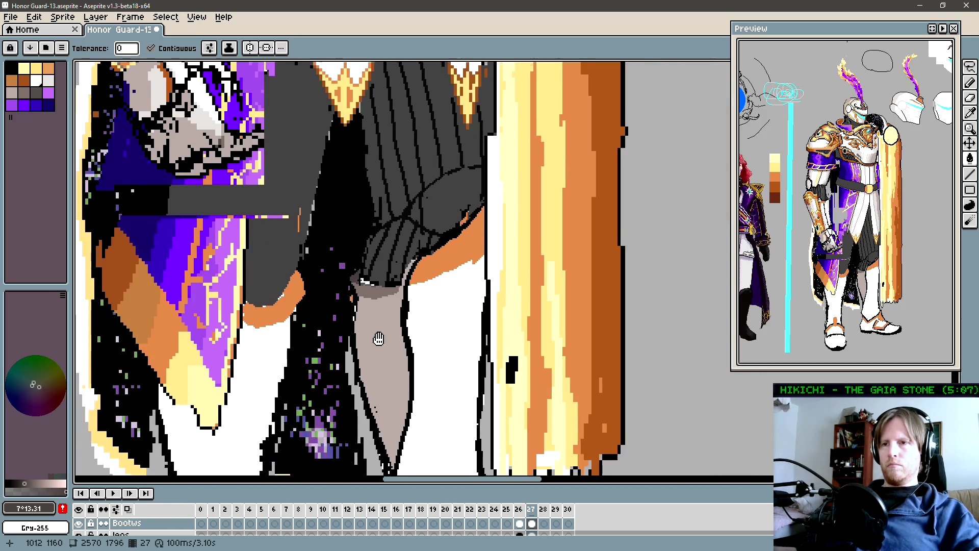
scroll(357, 295, "down", 5)
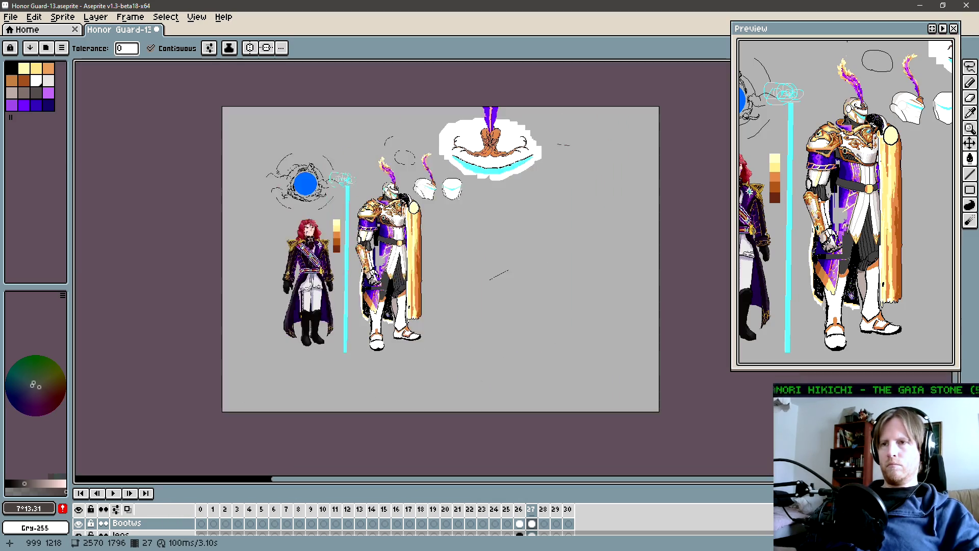
left_click_drag(357, 295, 368, 298)
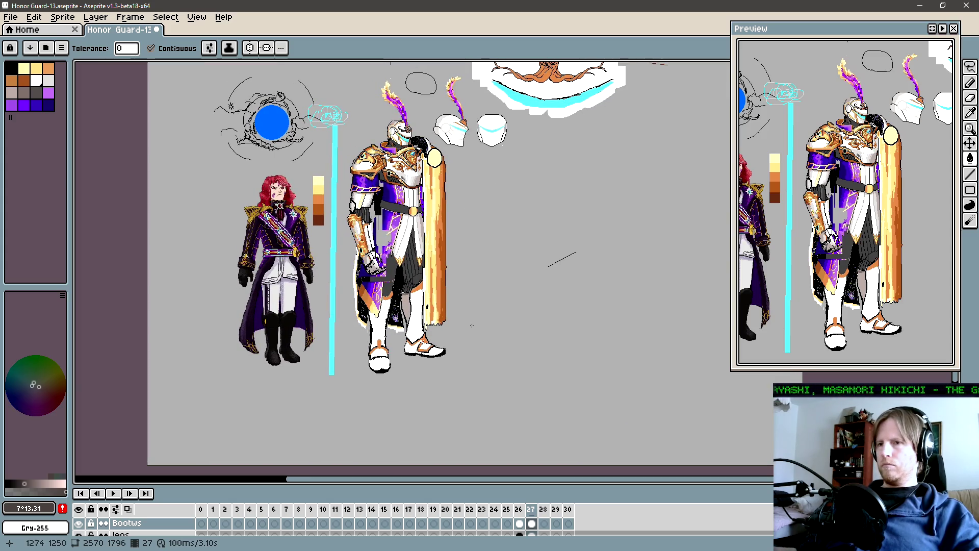
scroll(380, 337, "up", 1)
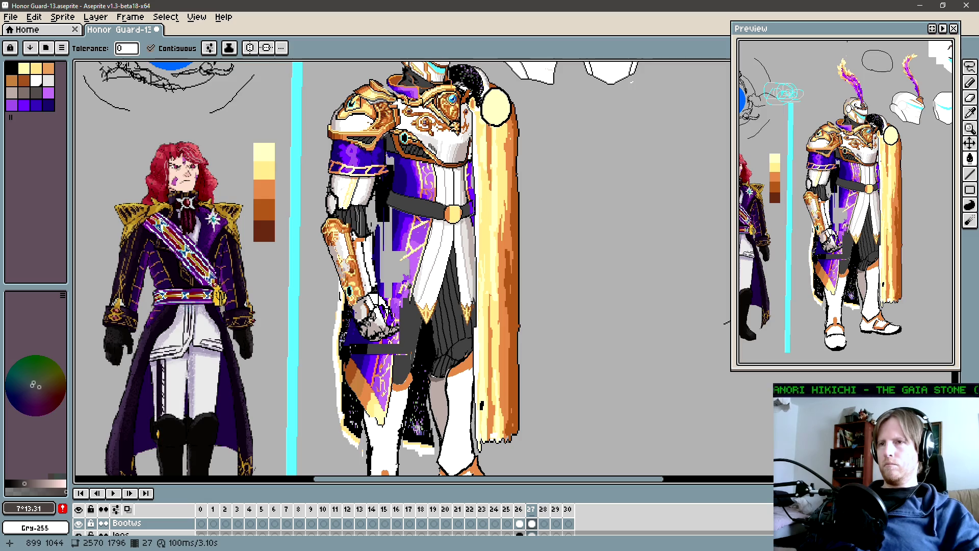
left_click_drag(403, 268, 430, 210)
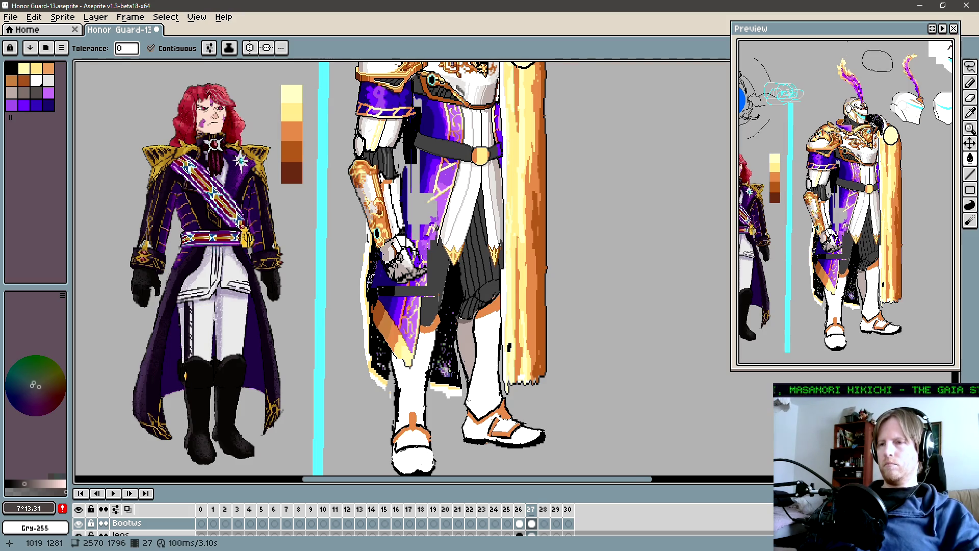
scroll(472, 391, "up", 1)
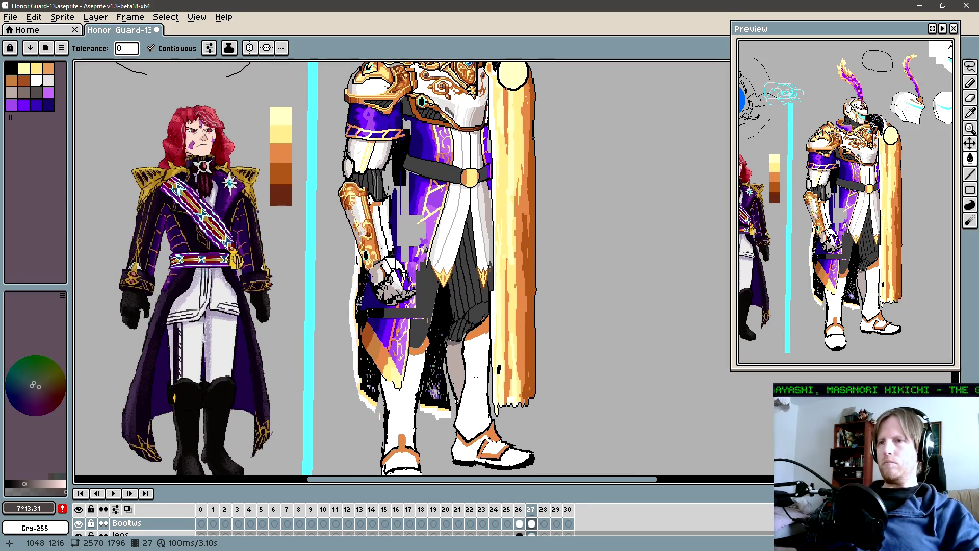
scroll(472, 388, "down", 1)
scroll(431, 299, "up", 3)
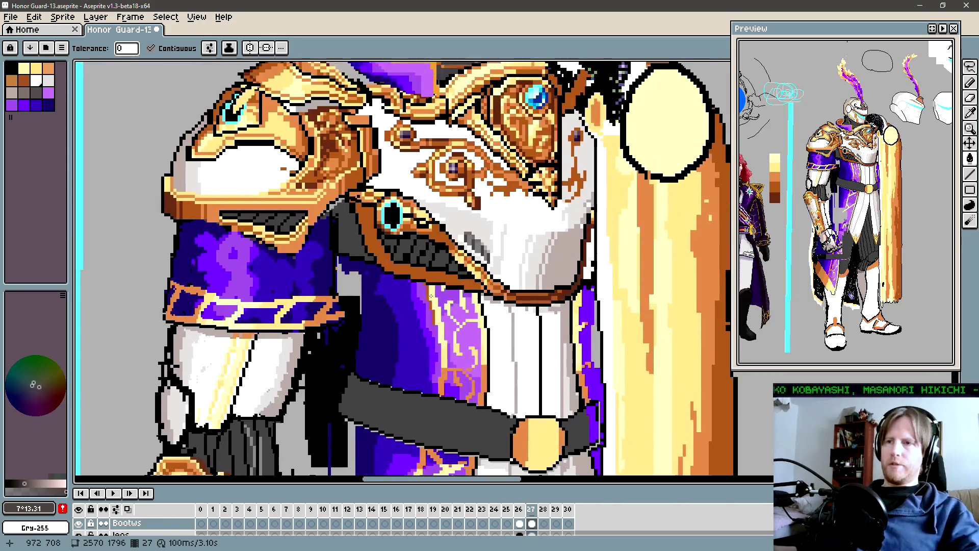
key("m")
left_click_drag(375, 224, 451, 286)
scroll(376, 223, "down", 1)
scroll(474, 315, "down", 1)
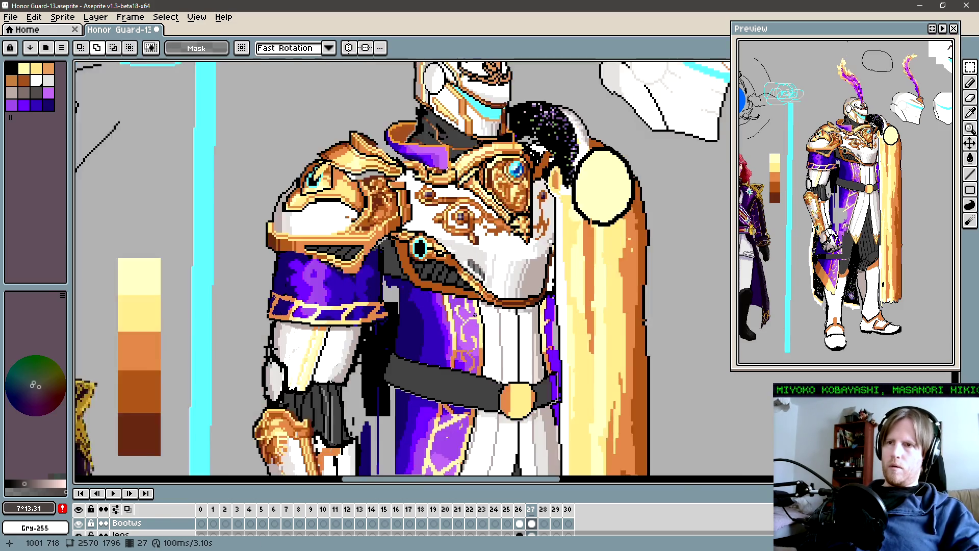
scroll(474, 315, "down", 1)
mouse_move(475, 315)
left_mouse_down()
mouse_move(432, 300)
mouse_move(398, 179)
left_mouse_up()
scroll(415, 304, "down", 2)
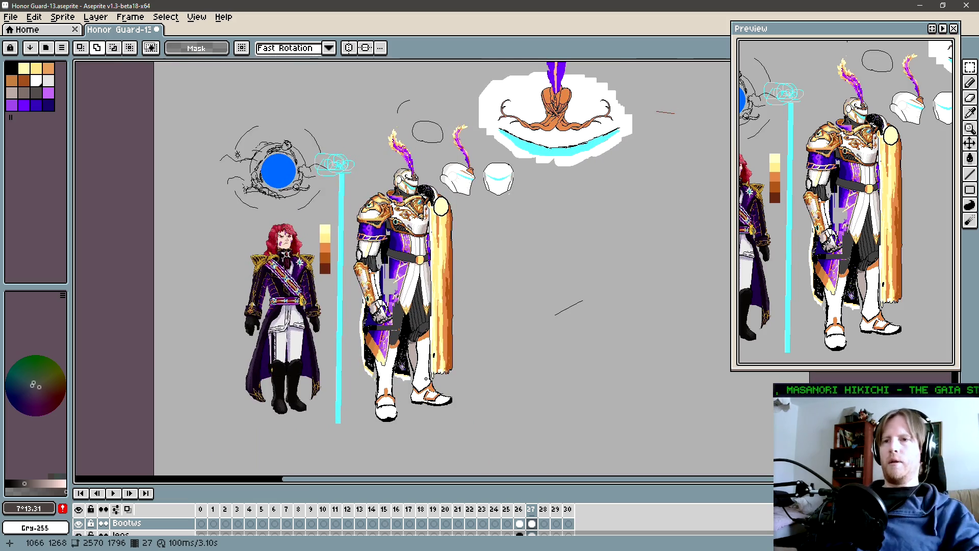
key("m")
left_click_drag(357, 349, 478, 444)
key("ctrl+d")
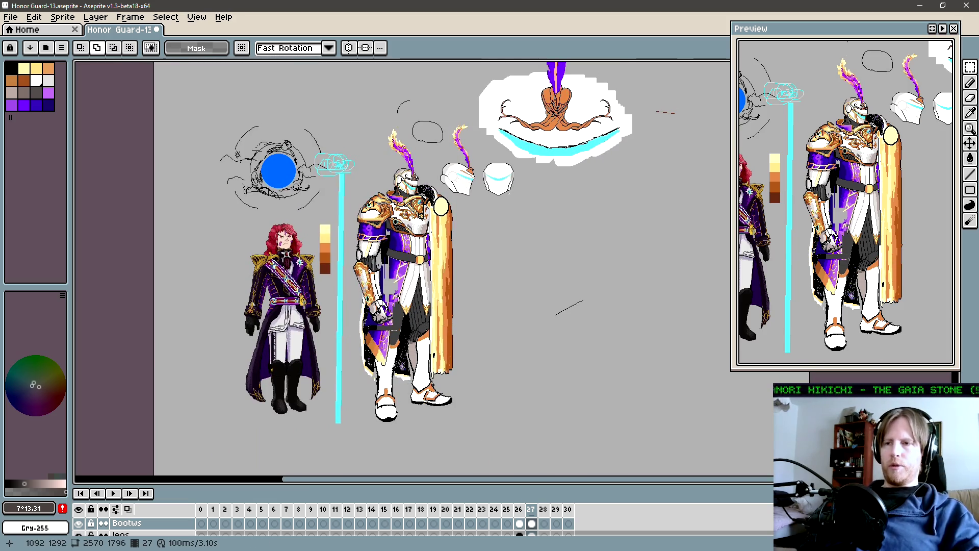
key("b")
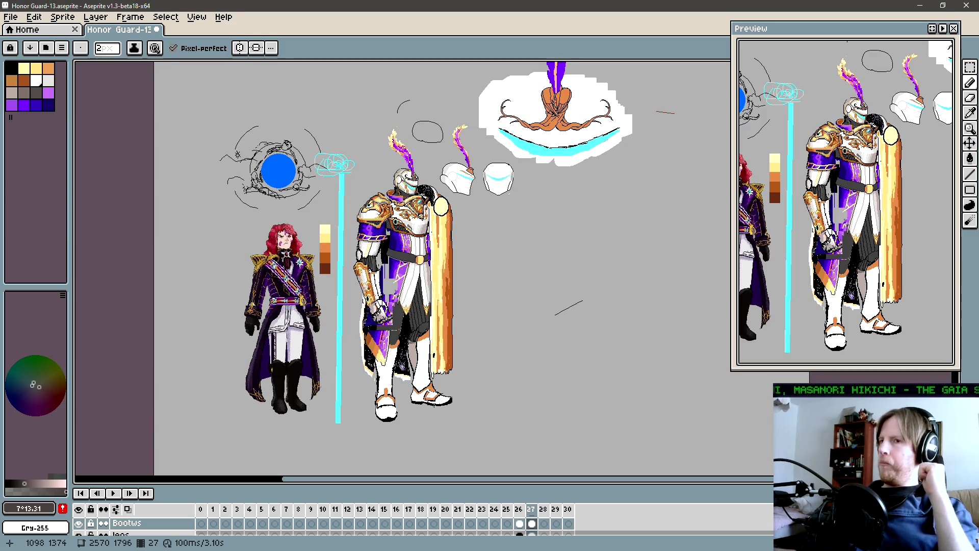
scroll(394, 233, "up", 1)
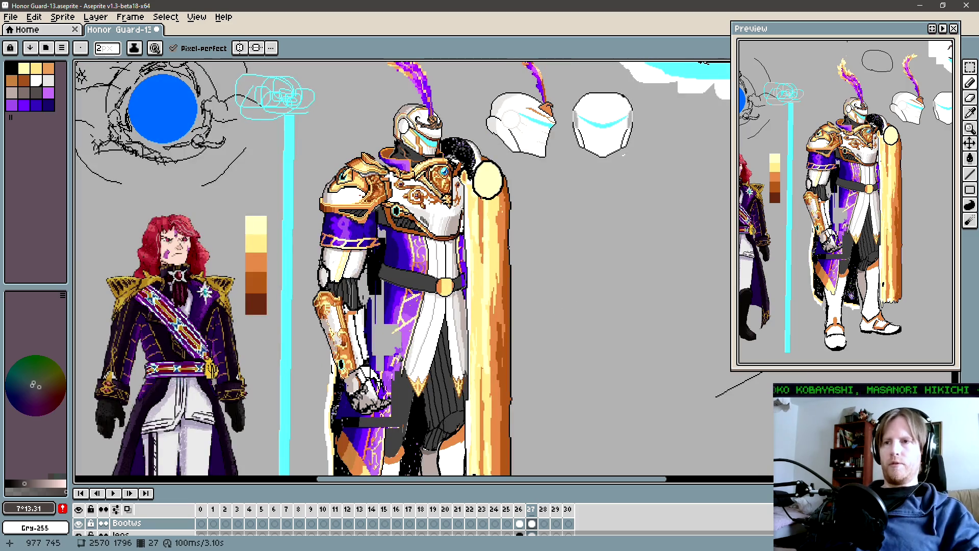
scroll(413, 164, "down", 1)
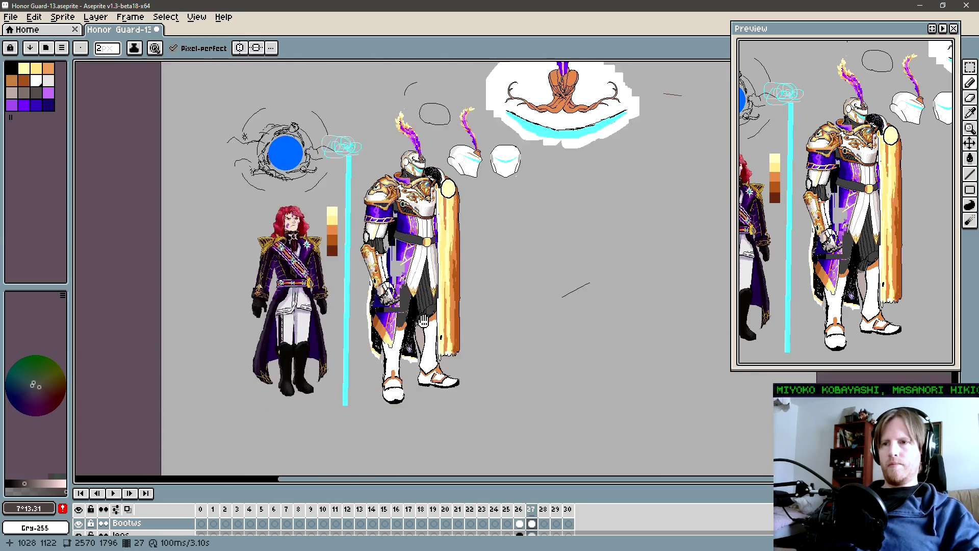
scroll(423, 268, "left", 2)
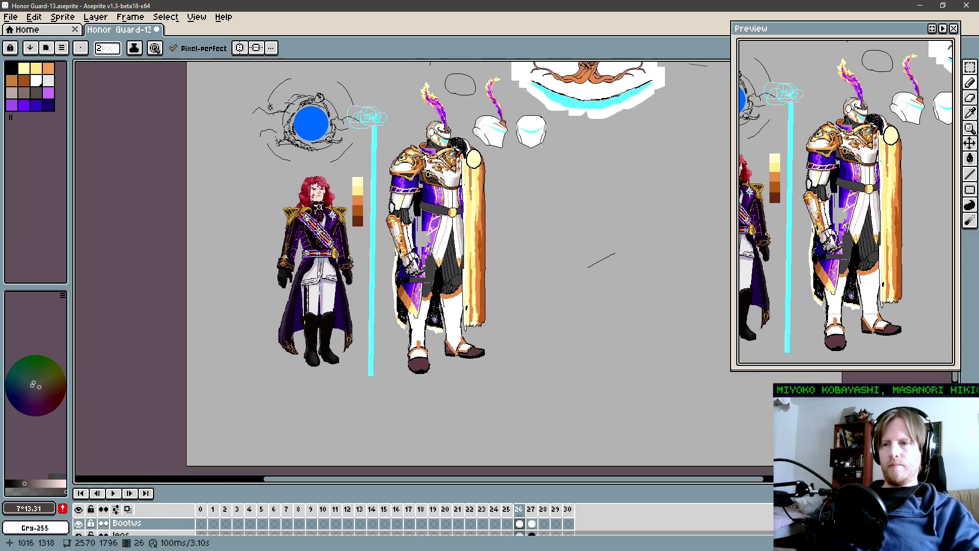
scroll(451, 355, "up", 2)
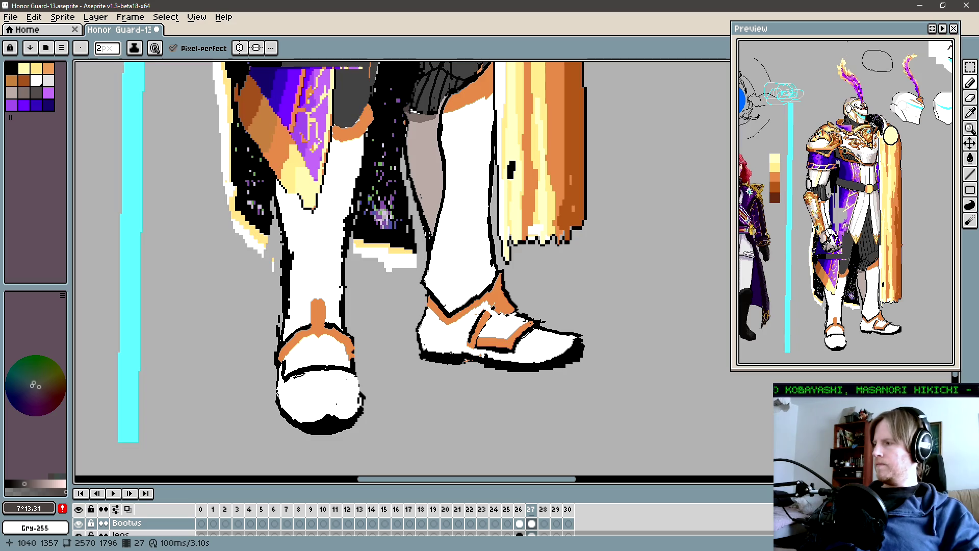
key("comma")
key("period")
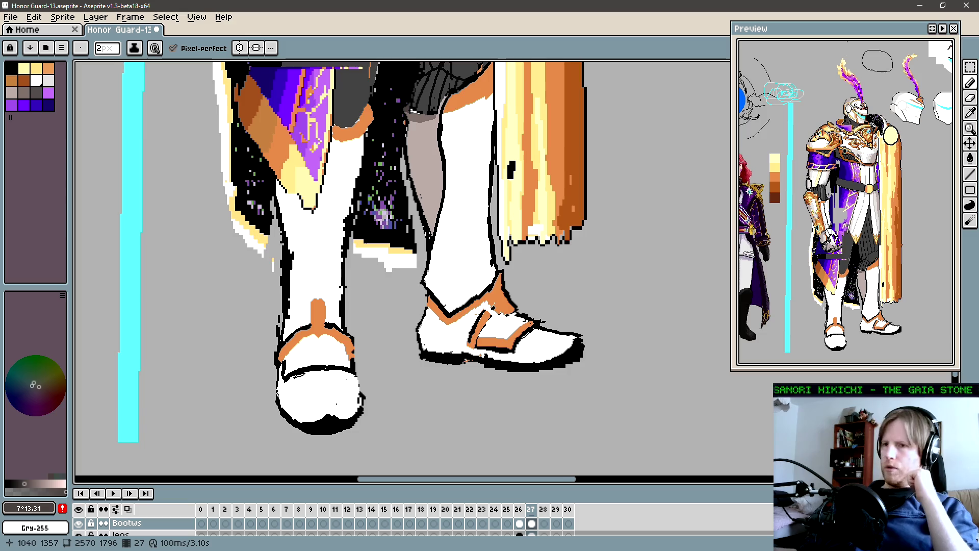
left_click_drag(445, 341, 471, 343)
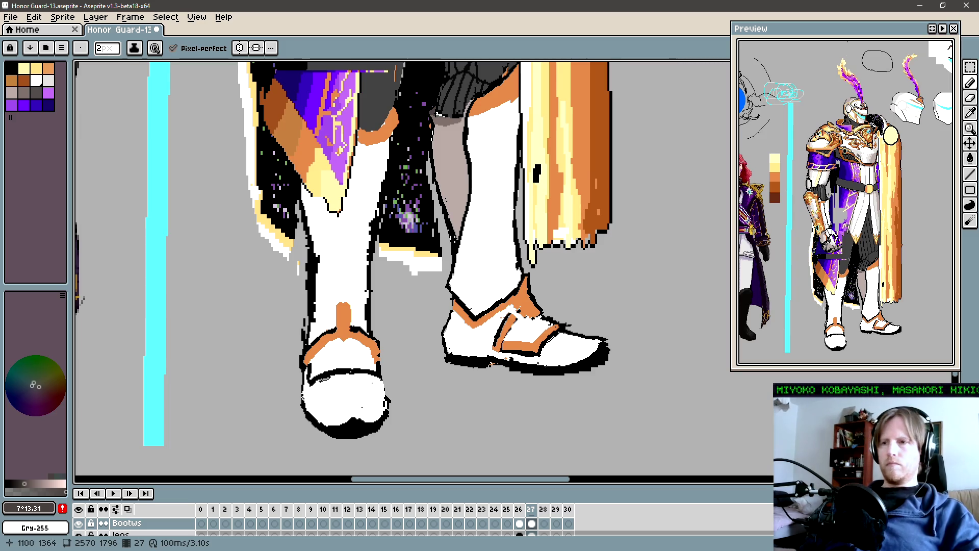
scroll(403, 255, "right", 1)
mouse_move(534, 370)
left_mouse_down()
mouse_move(517, 372)
mouse_move(556, 384)
left_mouse_up()
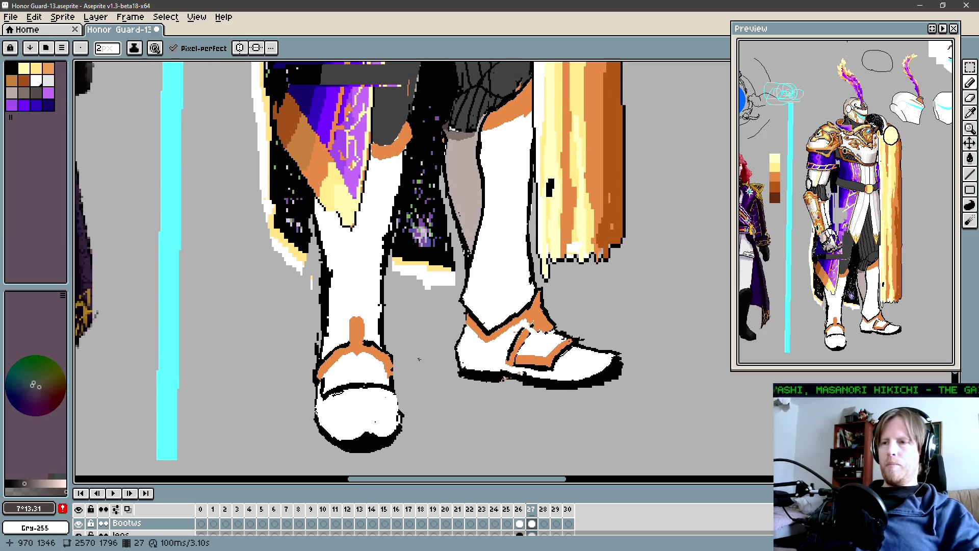
left_click_drag(469, 357, 474, 366)
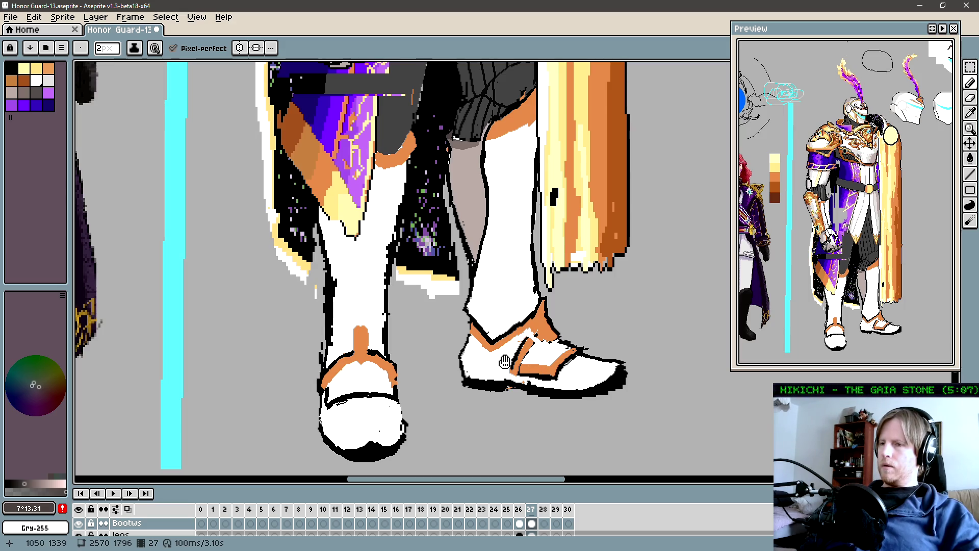
left_click_drag(491, 360, 491, 365)
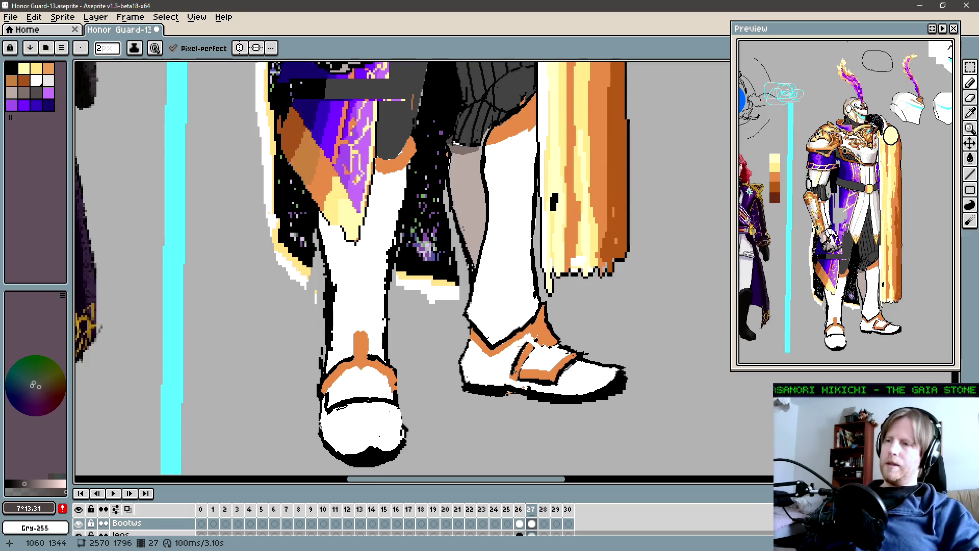
mouse_move(490, 360)
left_mouse_down()
mouse_move(471, 366)
mouse_move(516, 417)
mouse_move(703, 321)
mouse_move(701, 307)
left_mouse_up()
key("m")
key("ctrl+d")
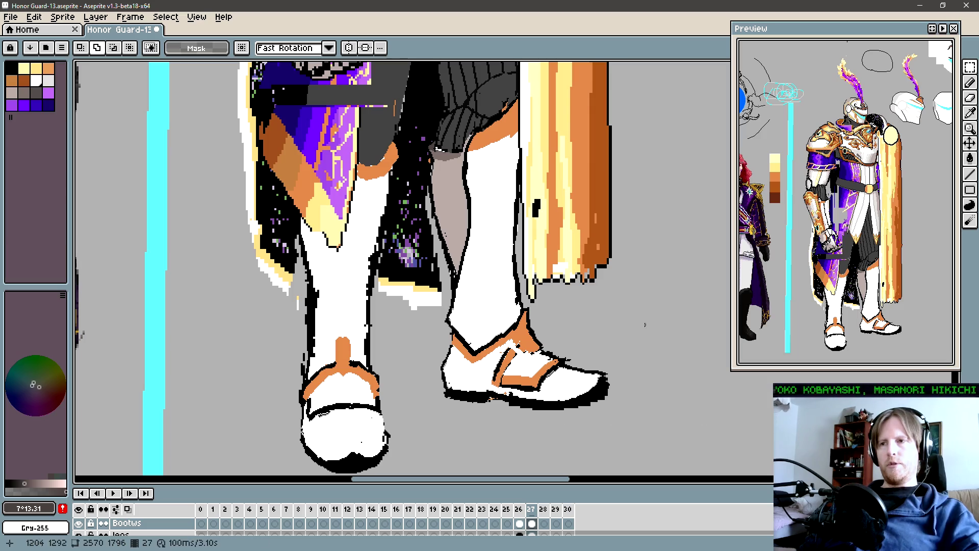
key("b")
scroll(503, 375, "up", 1)
scroll(503, 375, "up", 1)
left_click(504, 375, "alt")
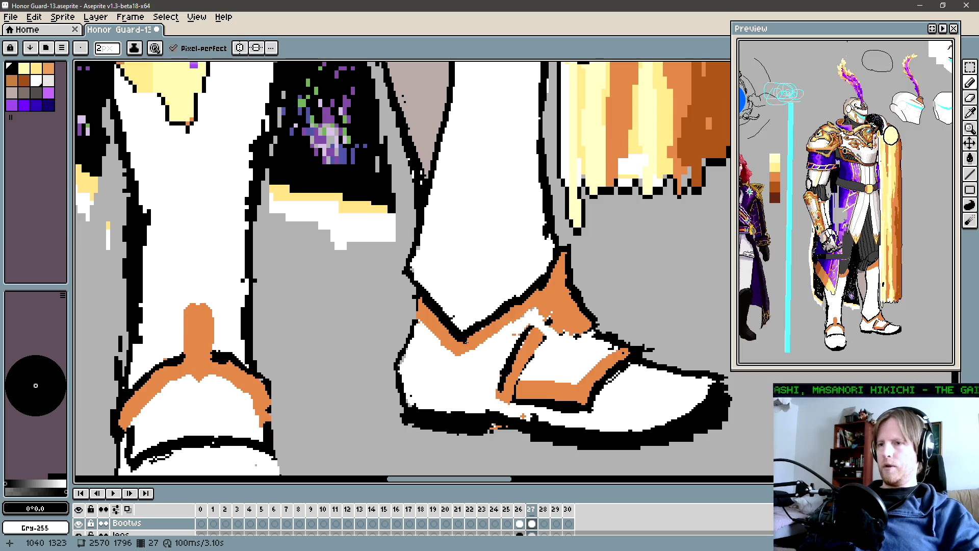
Paint white over stray orange pixels at the strap corner and part of the orange strap.
scroll(503, 363, "right", 2)
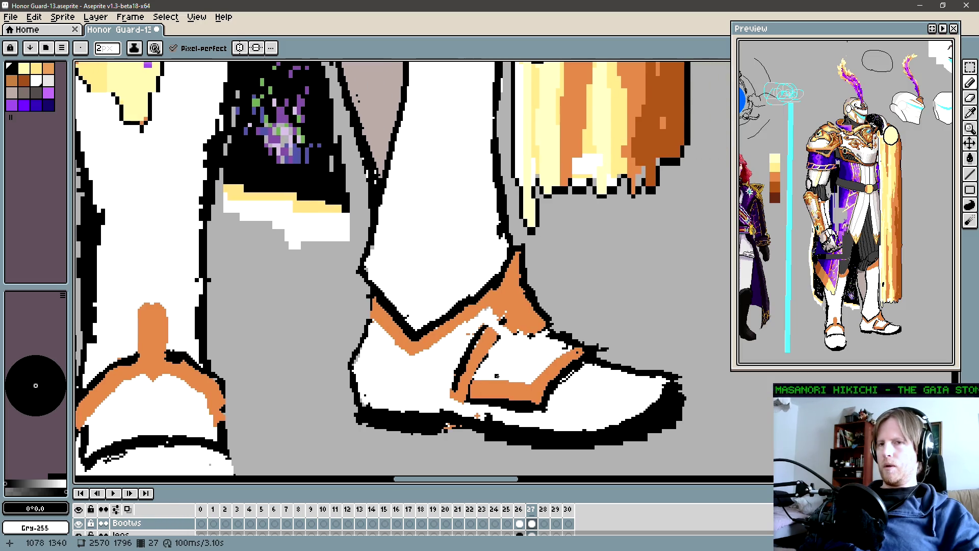
scroll(464, 371, "right", 2)
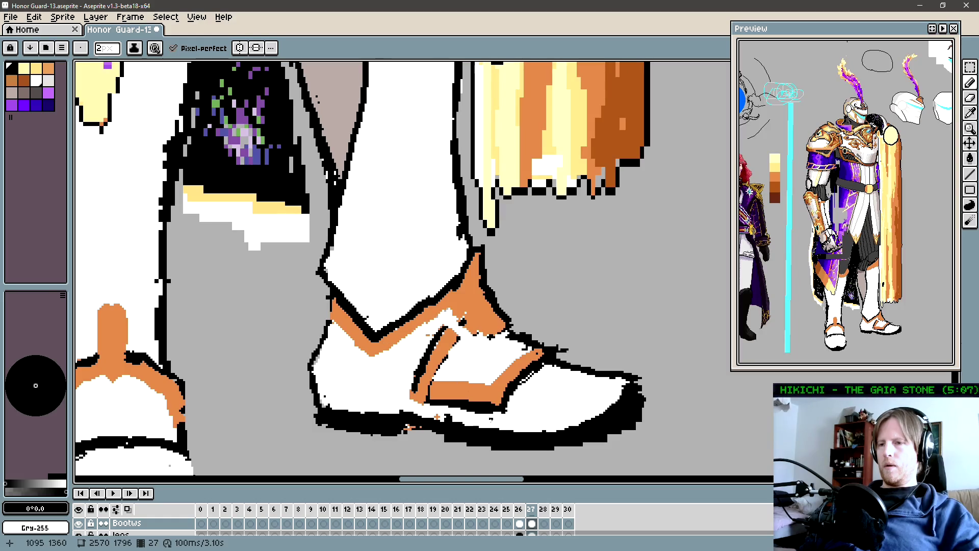
key("i")
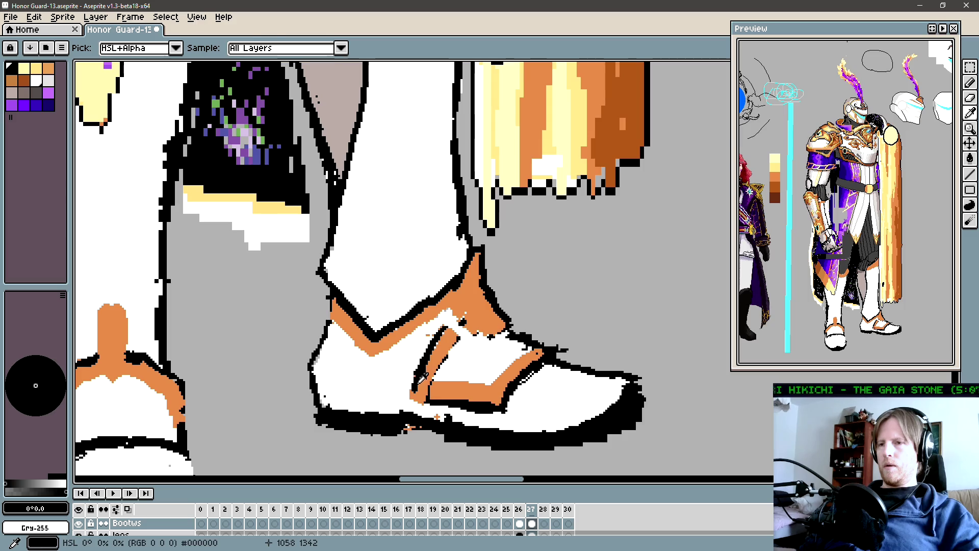
key("b")
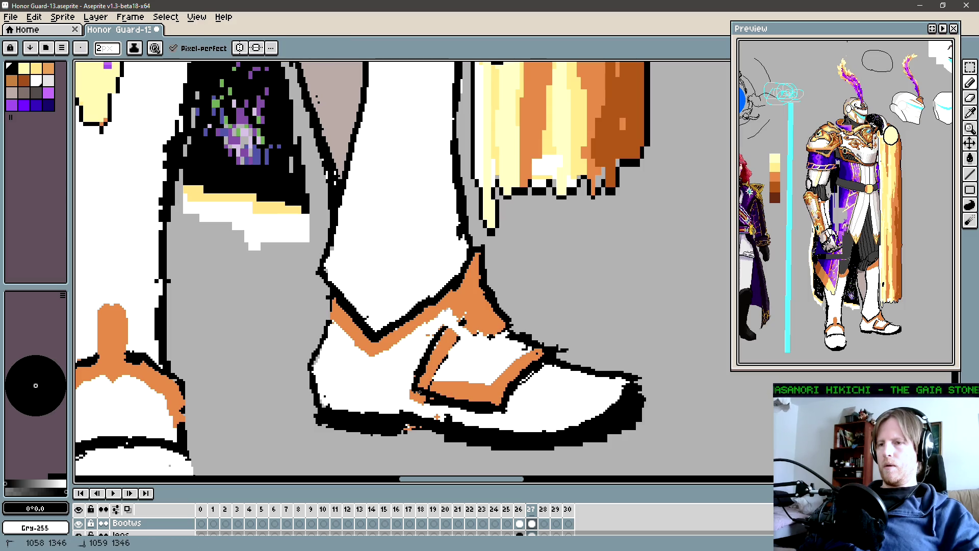
left_click(413, 397, "alt")
mouse_move(413, 396)
left_mouse_down()
mouse_move(420, 403)
mouse_move(407, 401)
left_mouse_up()
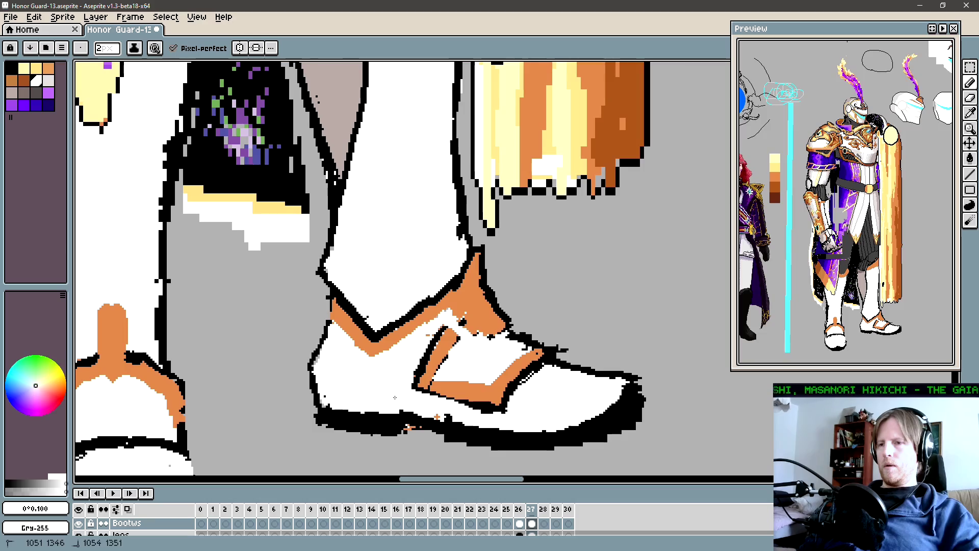
left_click(435, 380, "alt")
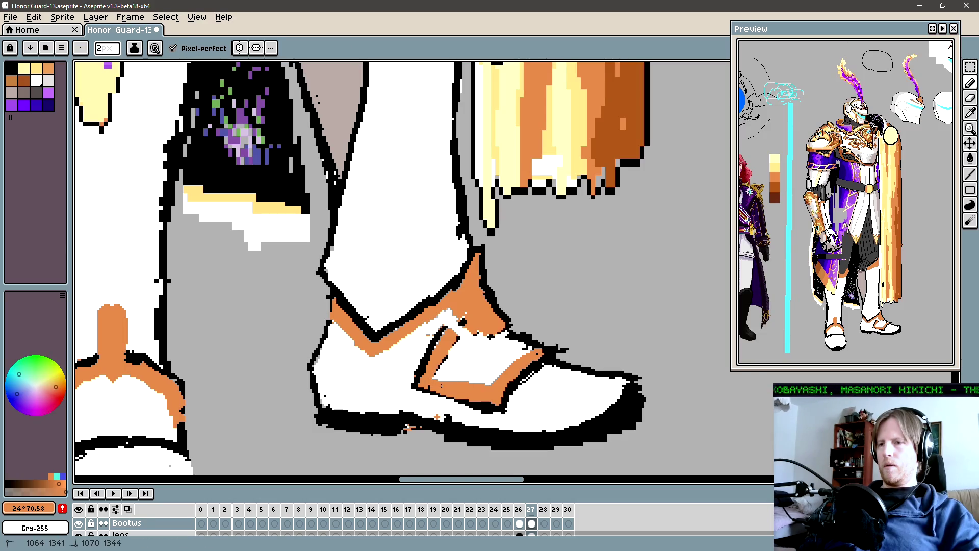
left_click(439, 378, "alt")
mouse_move(449, 383)
left_mouse_down()
mouse_move(487, 392)
mouse_move(428, 357)
left_mouse_up()
Draw a black line across the buckle, edge it in orange and fill it white.
left_click(478, 380, "alt")
left_click_drag(500, 386, 535, 347)
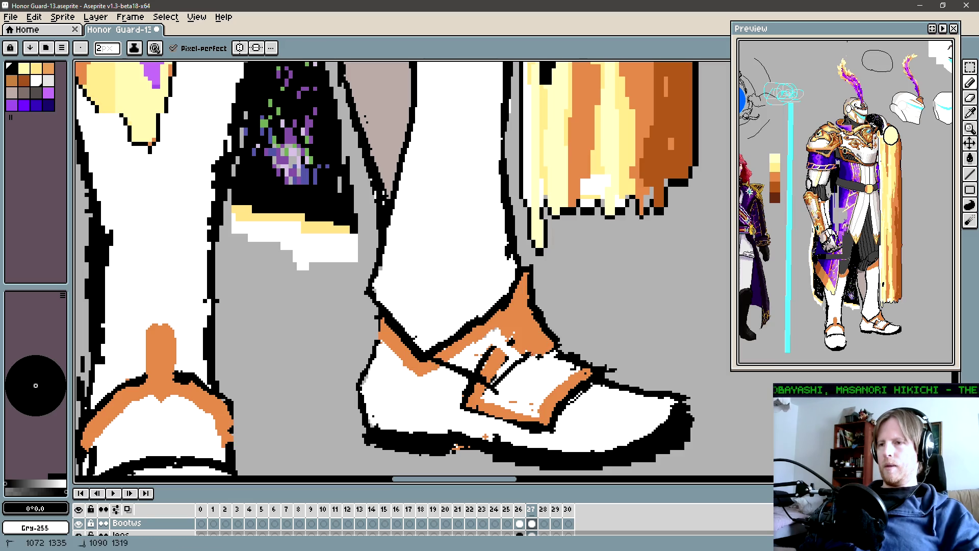
left_click(502, 363, "alt")
mouse_move(460, 363)
left_mouse_down()
mouse_move(483, 376)
mouse_move(513, 357)
mouse_move(493, 350)
left_mouse_up()
left_click(498, 337, "alt")
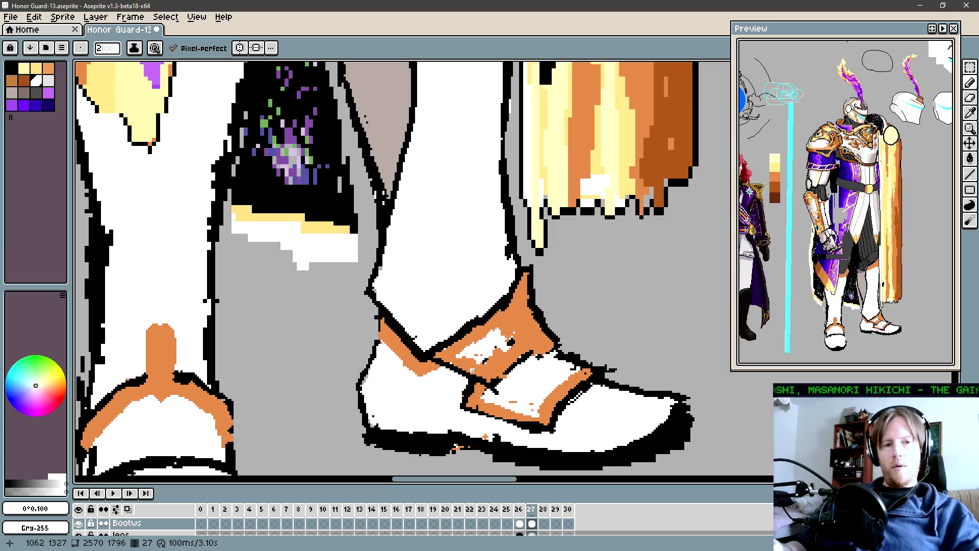
left_click(478, 361)
left_click(468, 356, "alt")
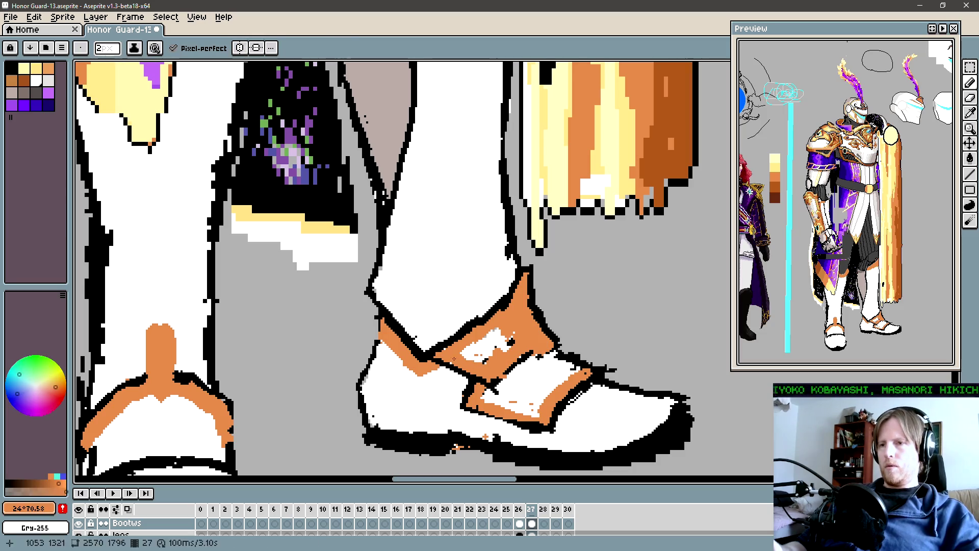
left_click(468, 347, "alt")
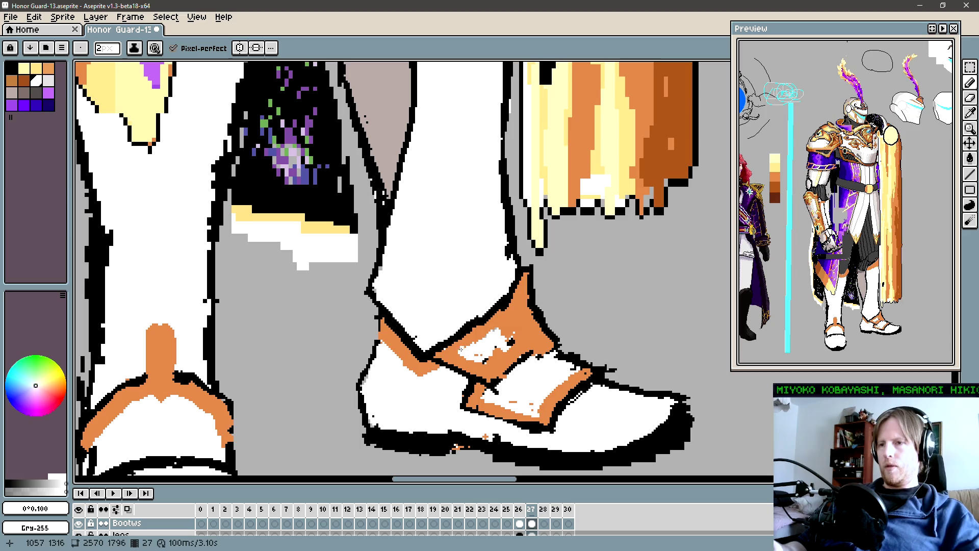
mouse_move(480, 336)
left_mouse_down()
mouse_move(495, 357)
mouse_move(524, 335)
mouse_move(514, 315)
mouse_move(522, 330)
mouse_move(492, 315)
mouse_move(500, 312)
left_mouse_up()
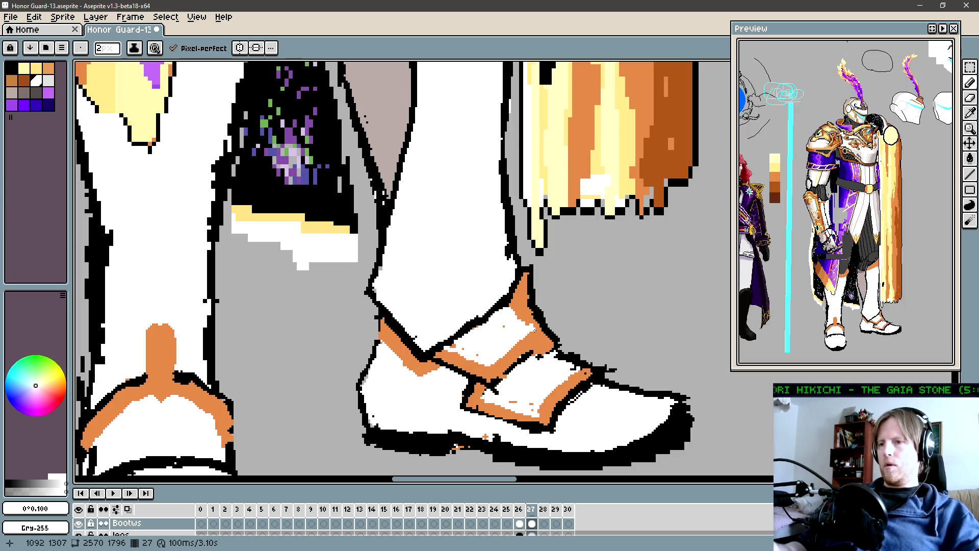
Add a short black stroke to the shoe outline.
key("i")
left_click(539, 355)
key("b")
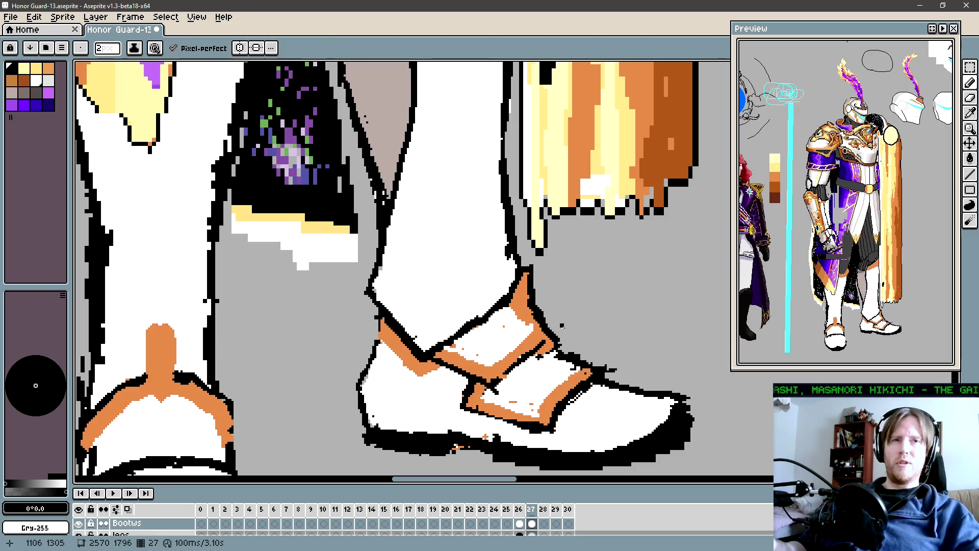
key("b")
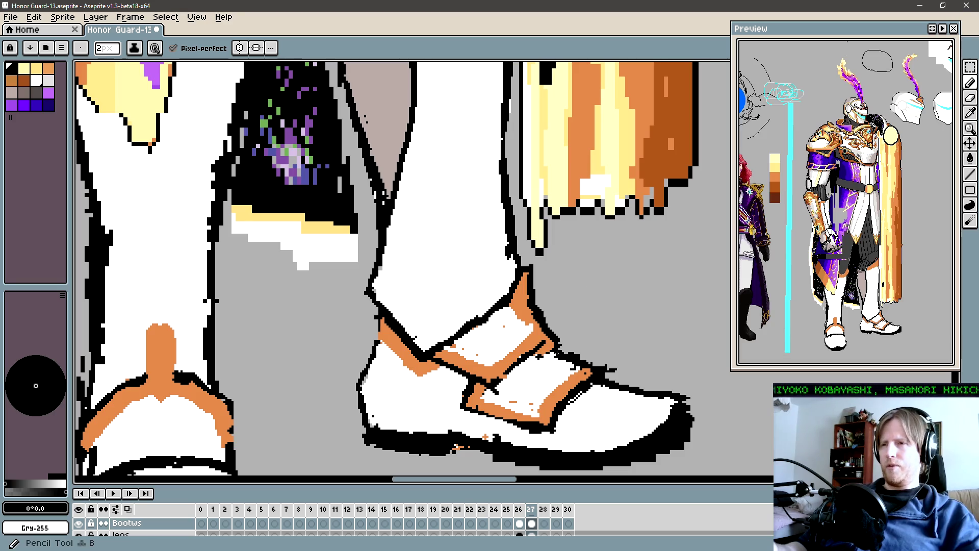
left_click_drag(554, 349, 546, 341)
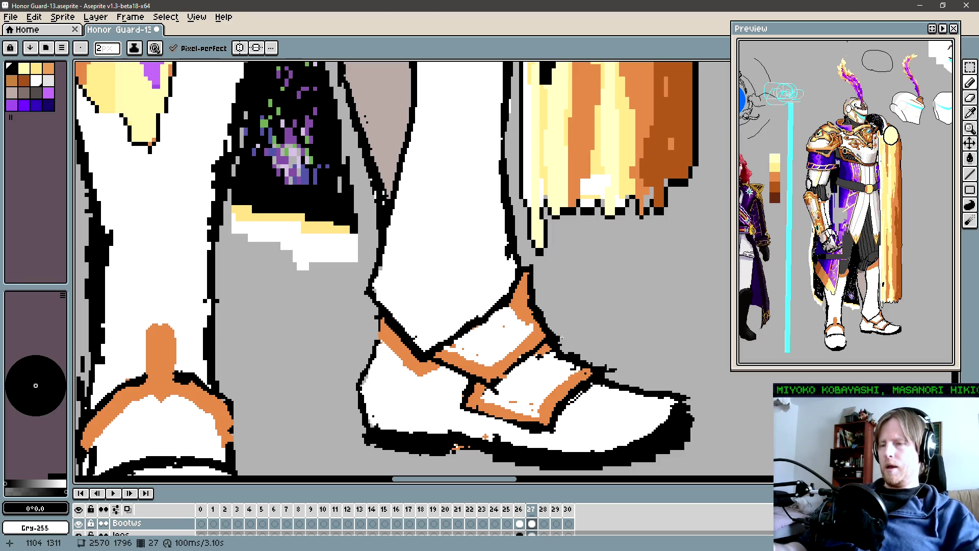
Erase stray pixels along the shoe outline and the black tick near the toe.
key("e")
left_click_drag(559, 340, 558, 341)
mouse_move(604, 362)
left_mouse_down()
mouse_move(612, 371)
mouse_move(601, 363)
left_mouse_up()
key("b")
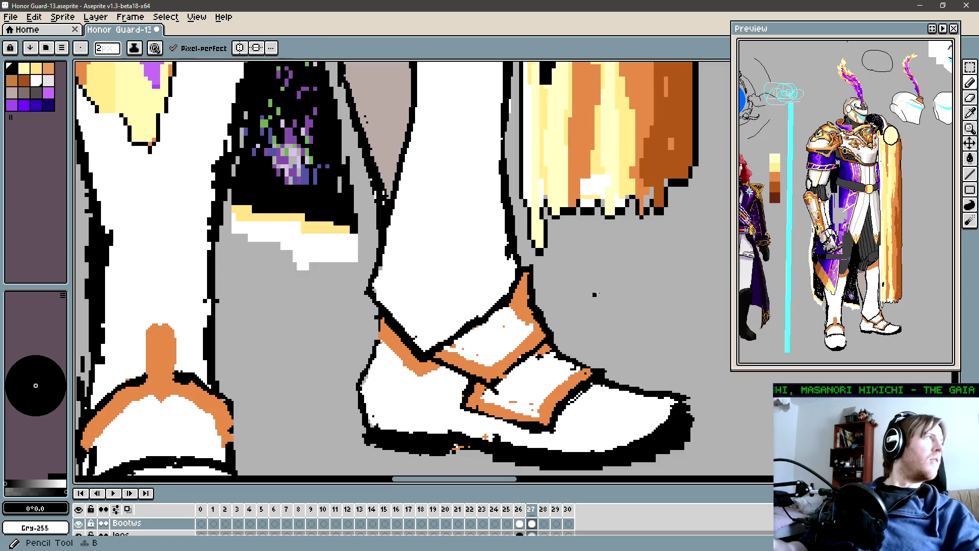
key("i")
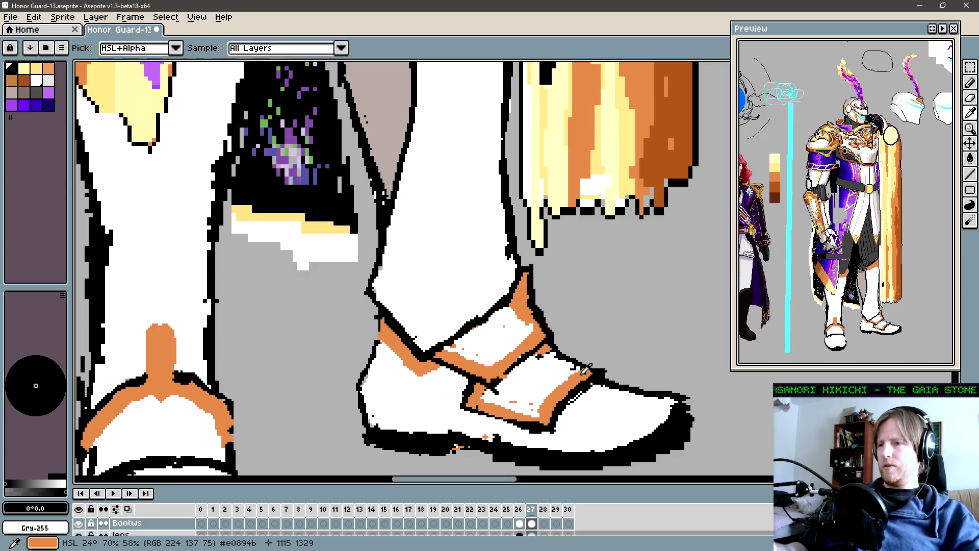
left_click(586, 375)
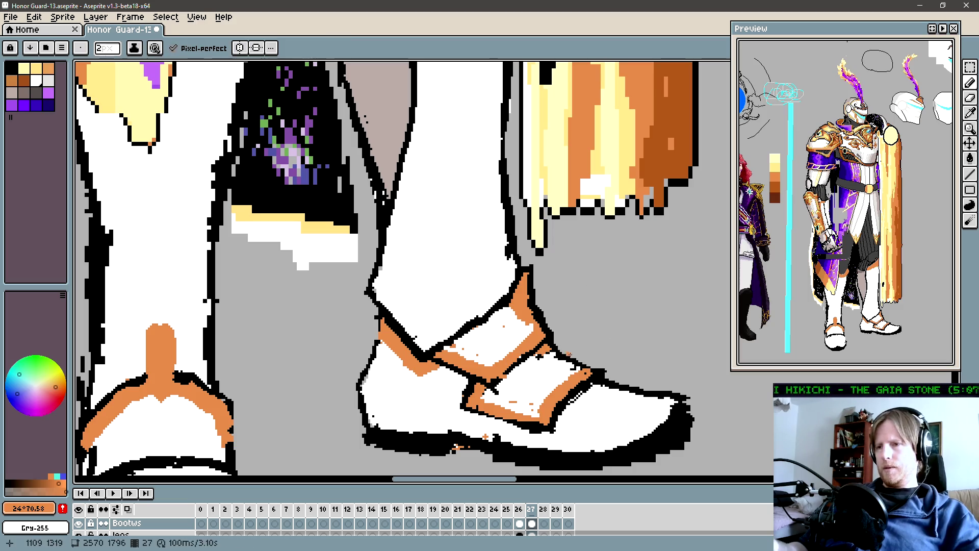
left_click_drag(555, 355, 535, 357)
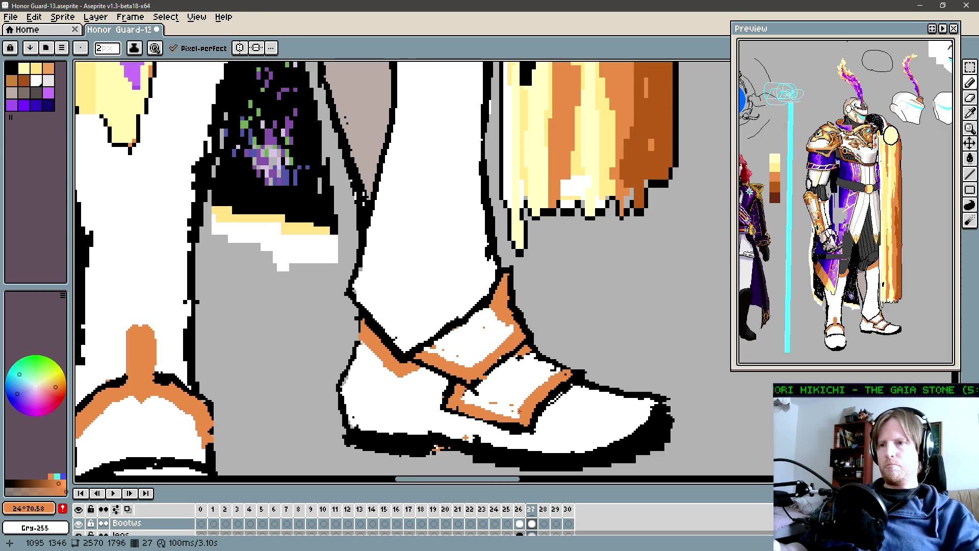
scroll(552, 384, "down", 5)
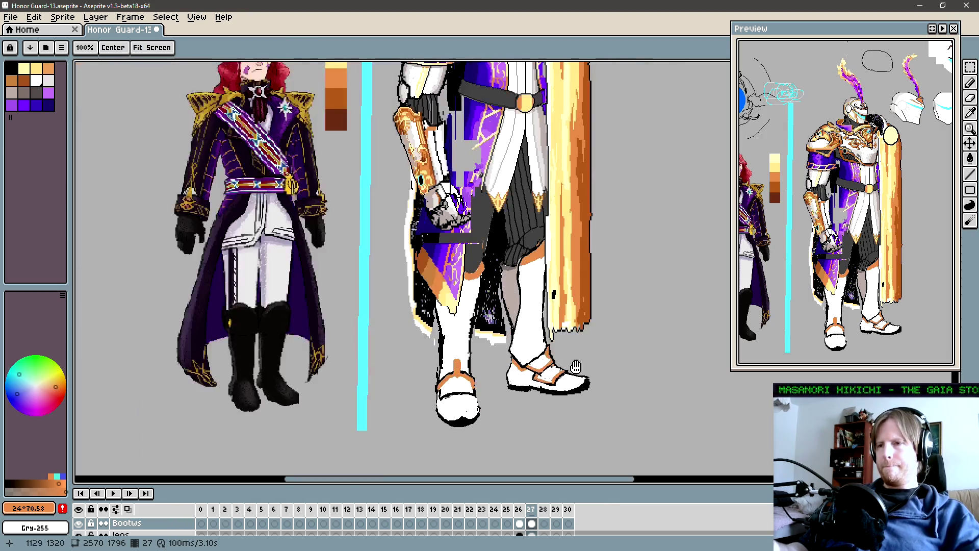
scroll(571, 377, "up", 4)
key("b")
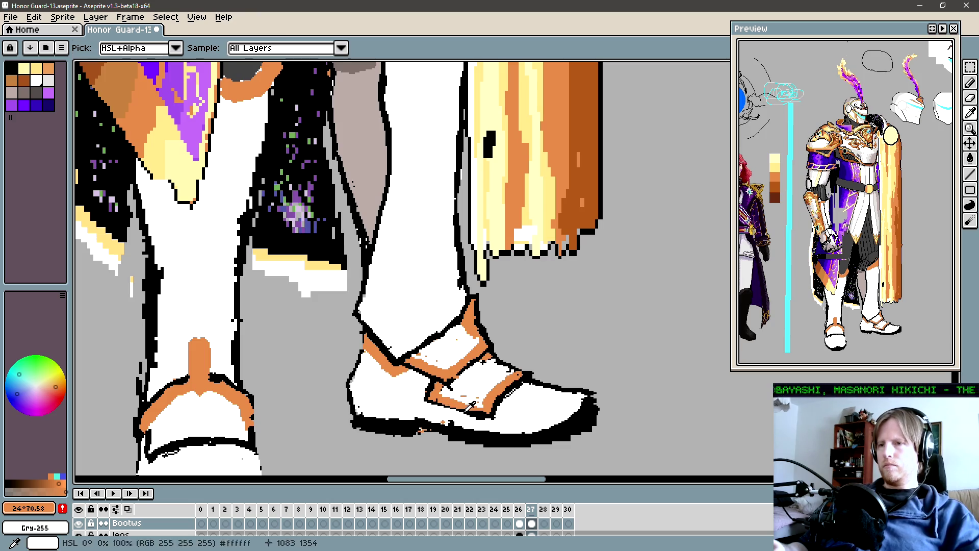
left_click(438, 373, "alt")
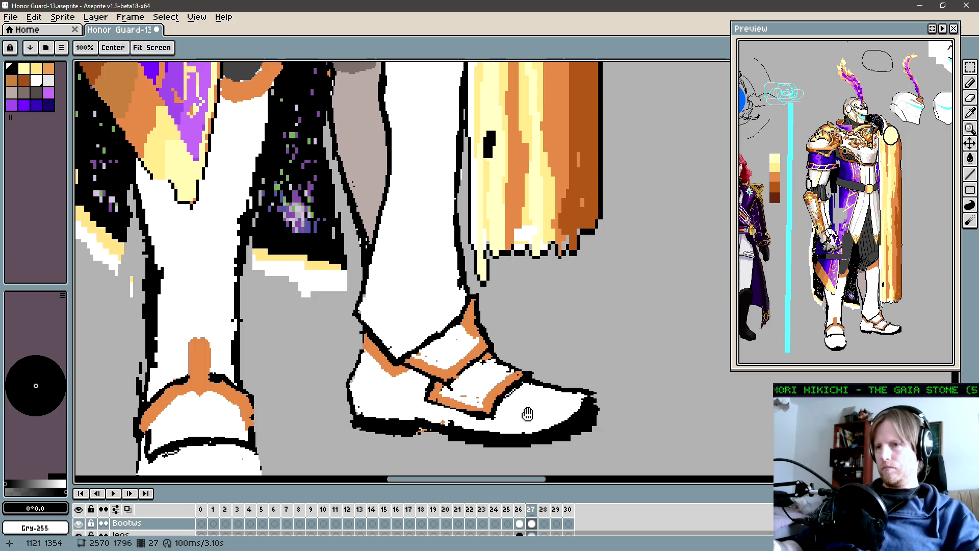
Redraw the black outline along the front shoe strap.
left_click_drag(525, 411, 507, 400)
key("i")
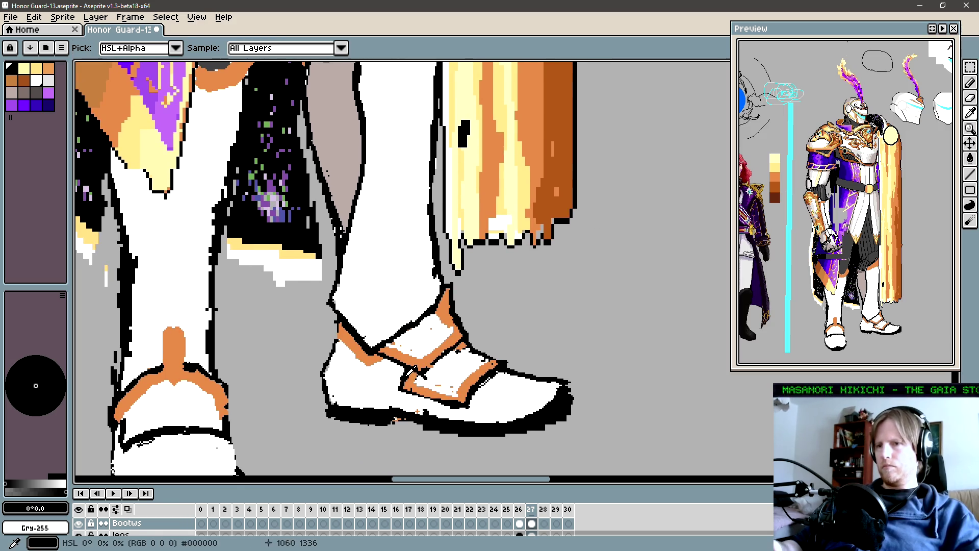
key("b")
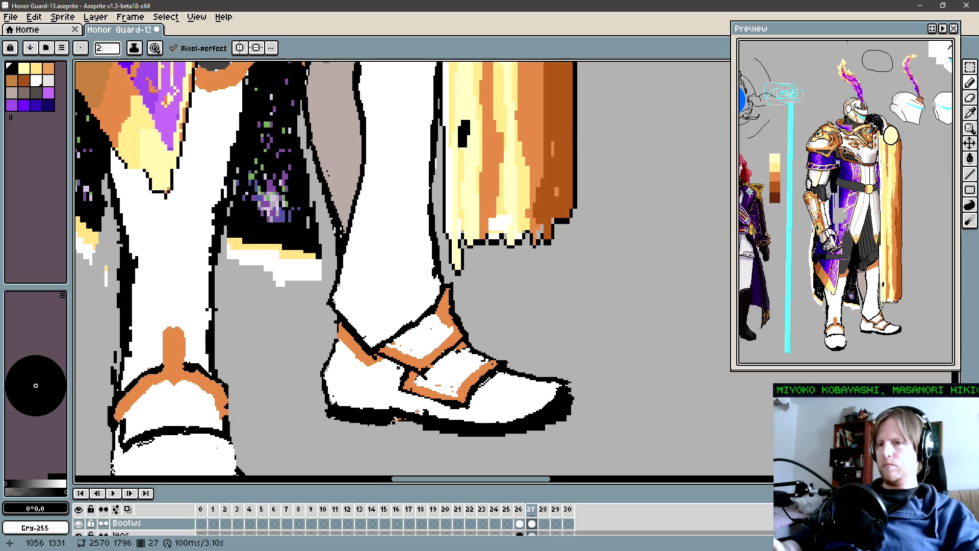
left_click_drag(380, 356, 396, 365)
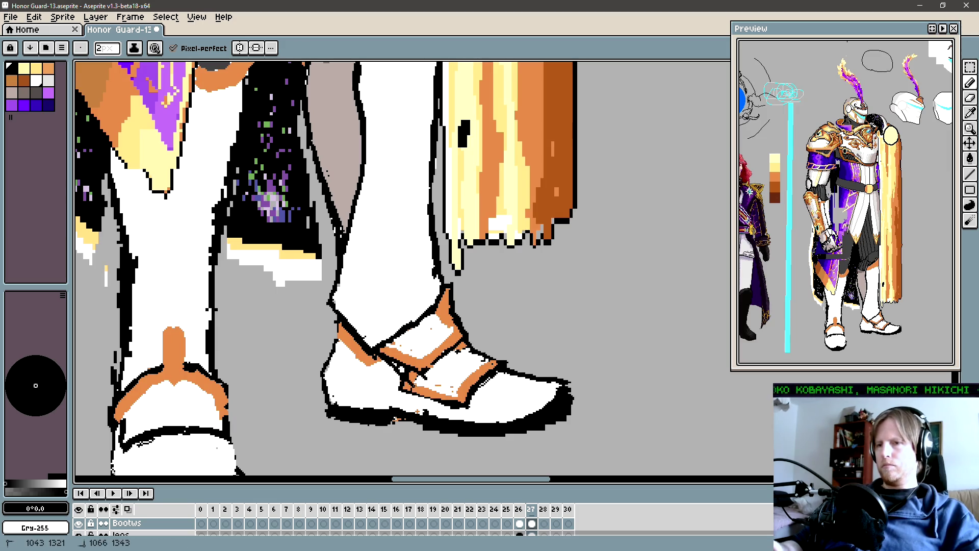
left_click(431, 349, "alt")
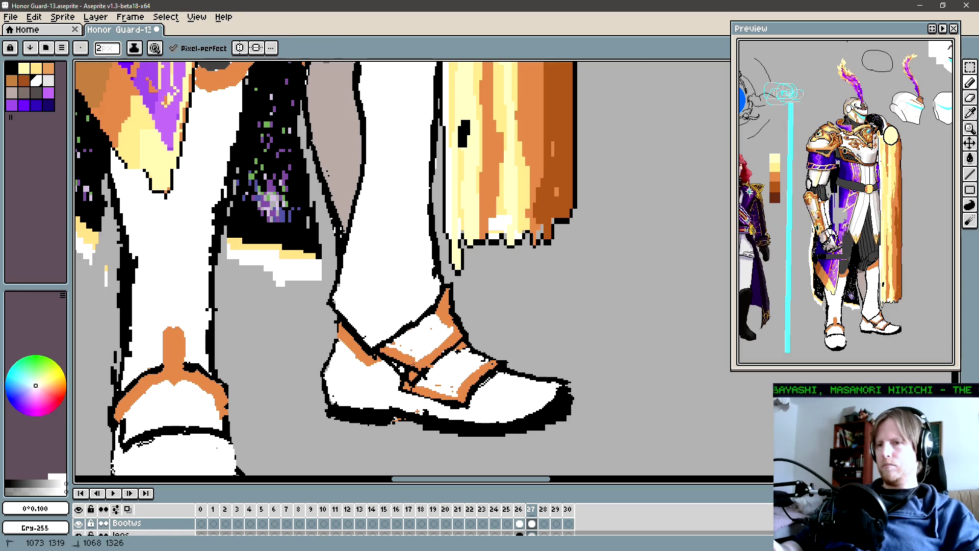
left_click(391, 358, "alt")
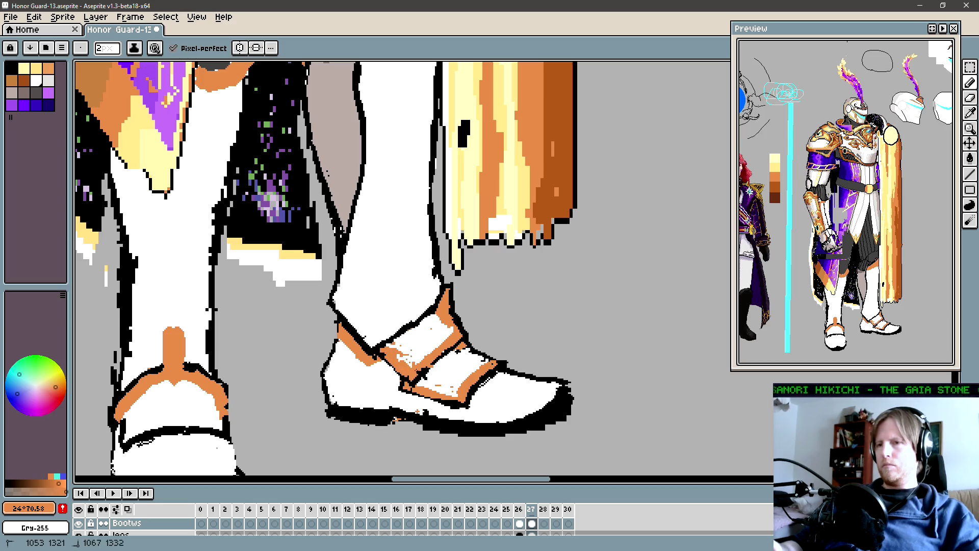
key("alt")
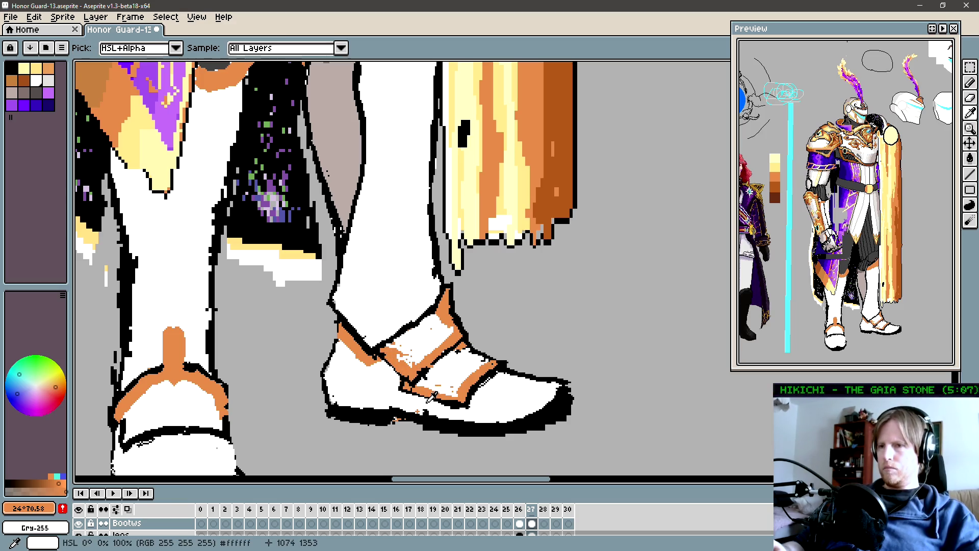
left_click(407, 383, "alt")
left_click_drag(419, 381, 459, 393)
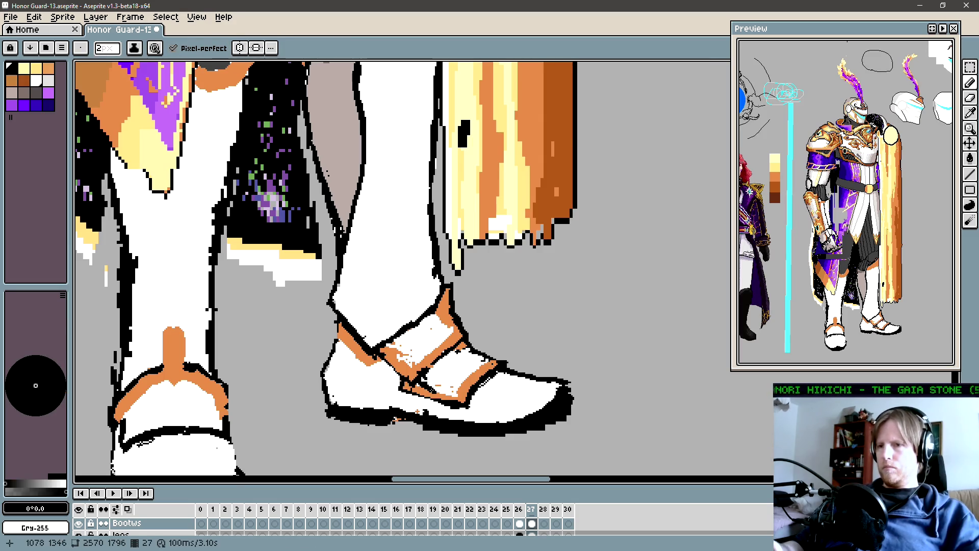
Clean the strap edges with white and orange pixels, covering stray orange specks using a 3-pixel brush.
left_click(397, 388, "alt")
mouse_move(407, 391)
left_mouse_down()
mouse_move(396, 389)
mouse_move(417, 387)
left_mouse_up()
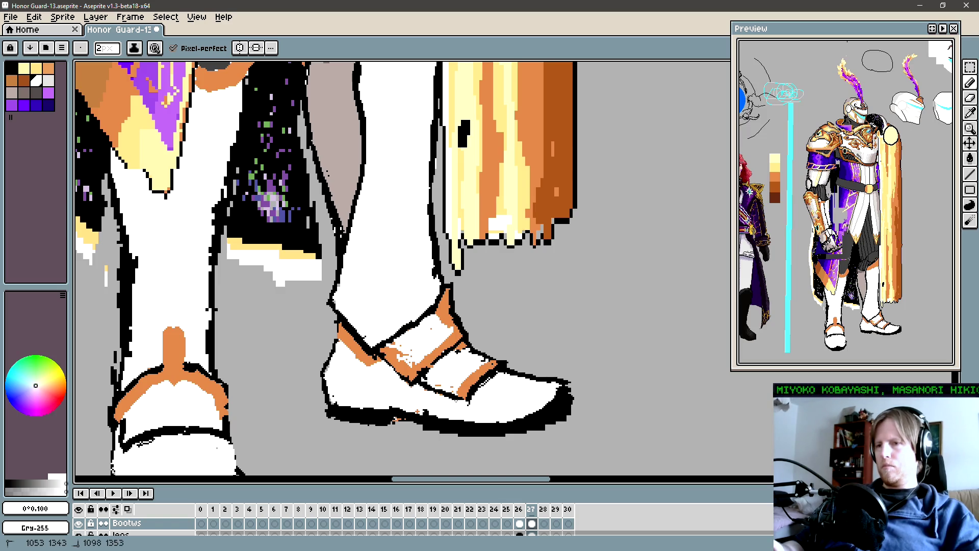
left_click(458, 392, "alt")
left_click_drag(444, 383, 439, 383)
key("plus")
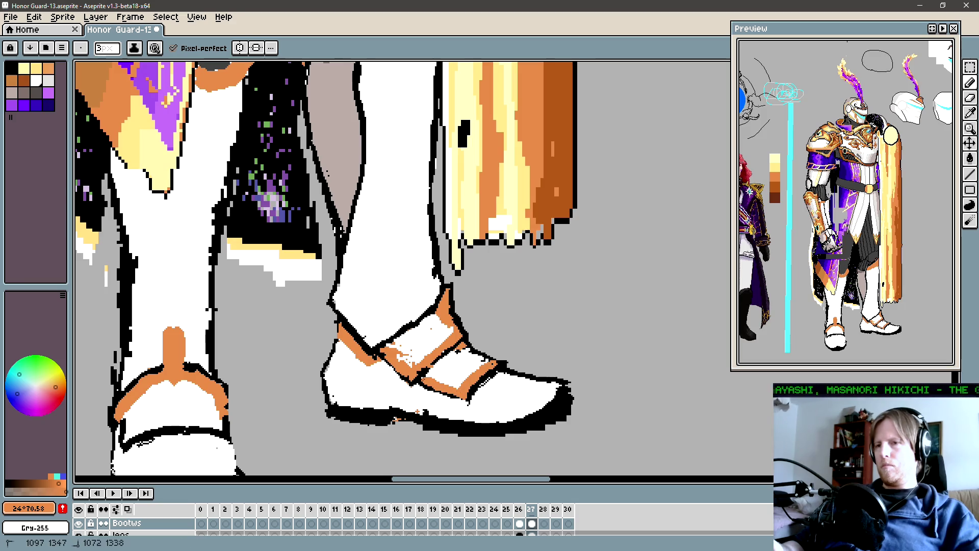
left_click(457, 350, "alt")
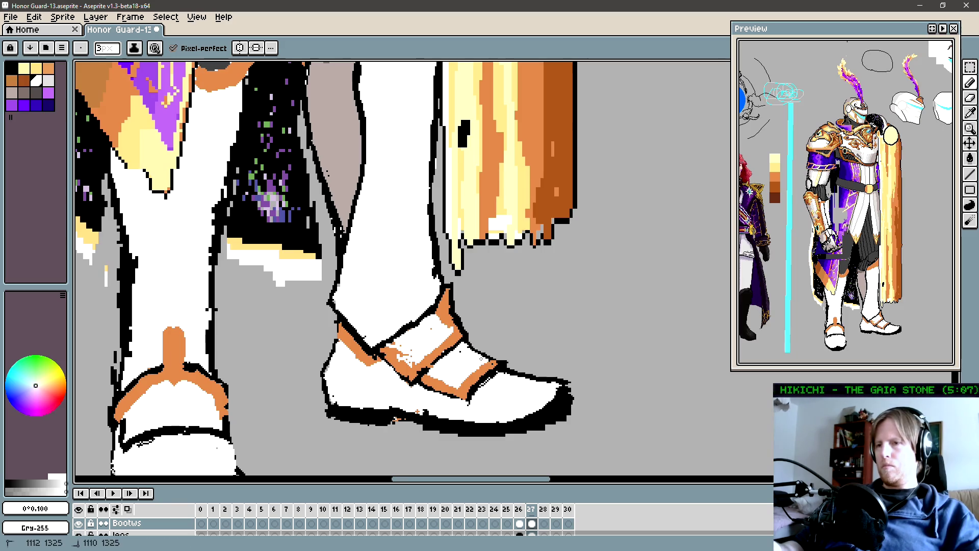
key("alt")
left_click(461, 338, "alt")
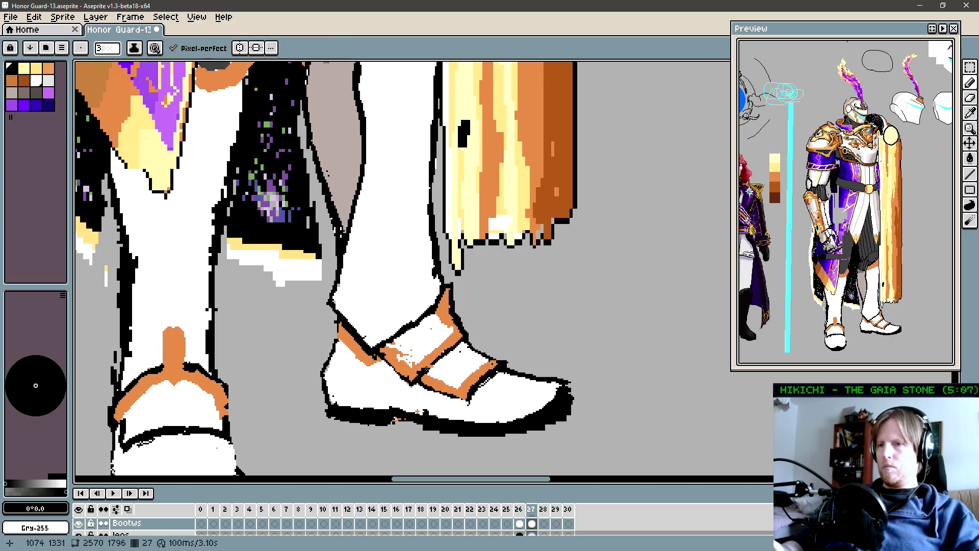
left_click(437, 350, "alt")
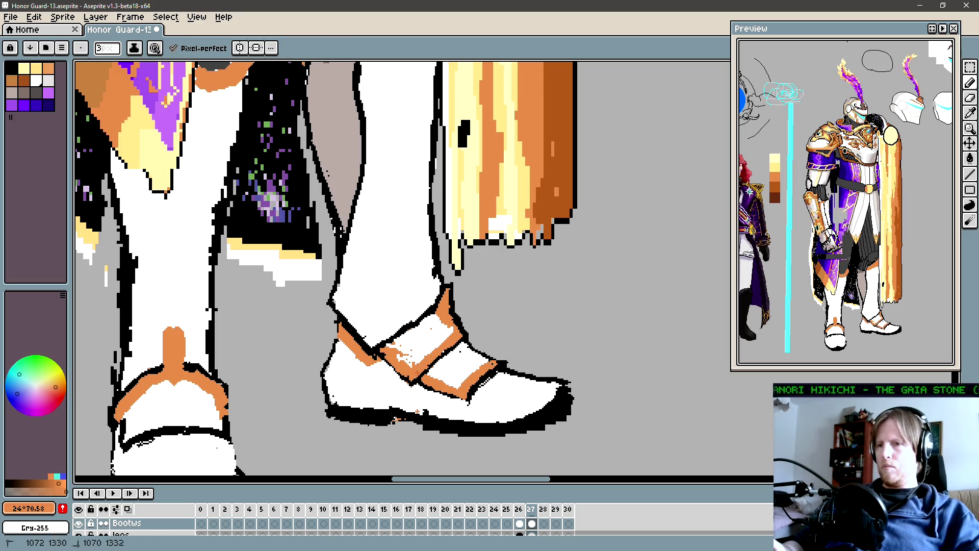
left_click(416, 365, "alt")
left_click_drag(414, 365, 404, 358)
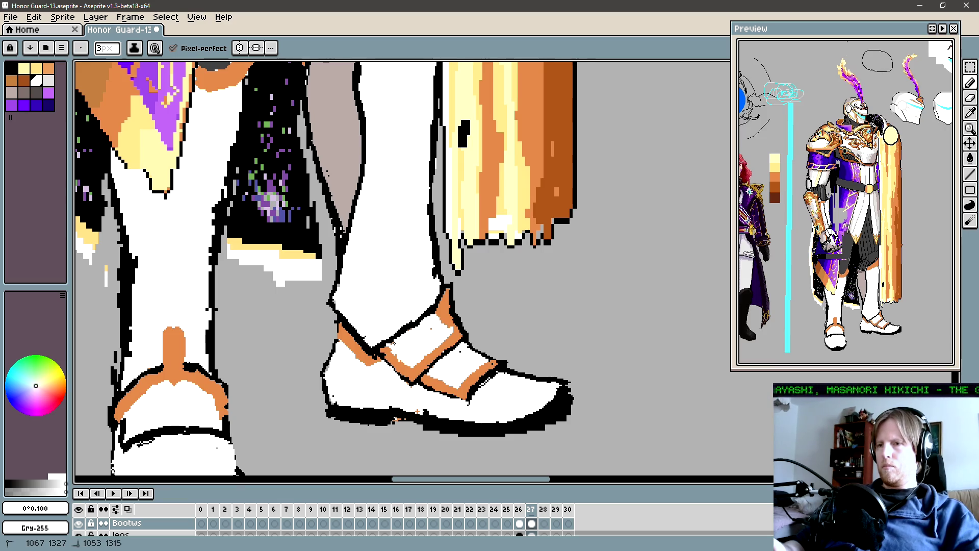
Recenter the view on the front shoe and sample the strap orange.
left_click_drag(461, 308, 451, 327)
left_click(442, 333, "alt")
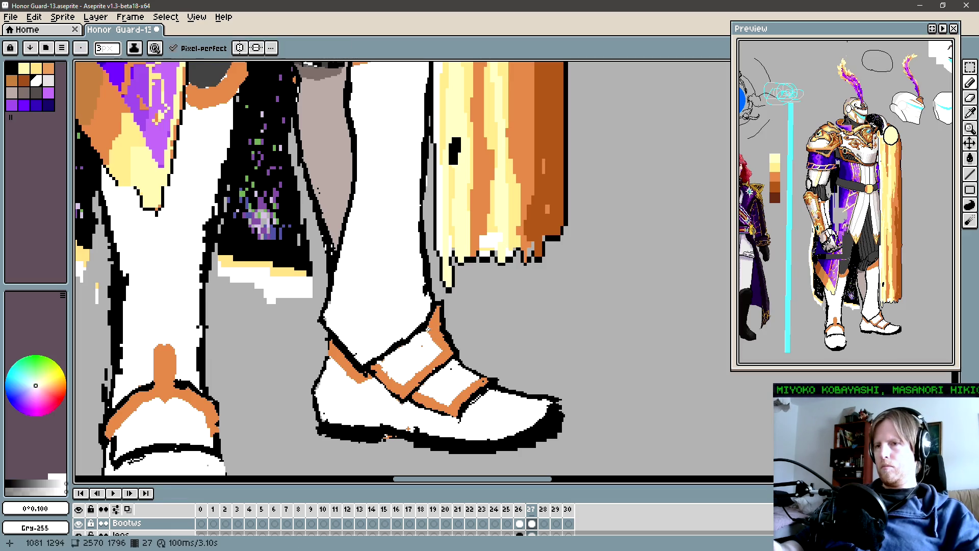
key("alt")
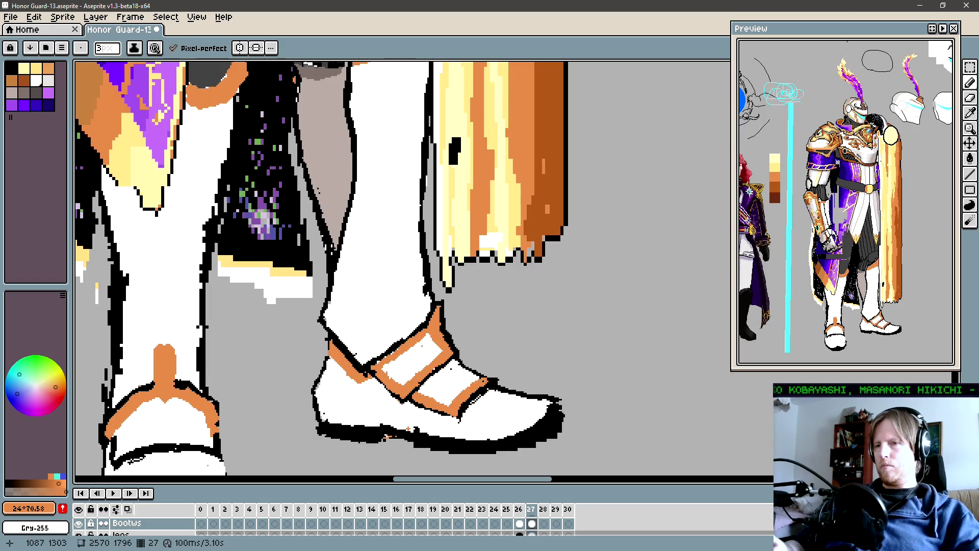
scroll(415, 343, "down", 5)
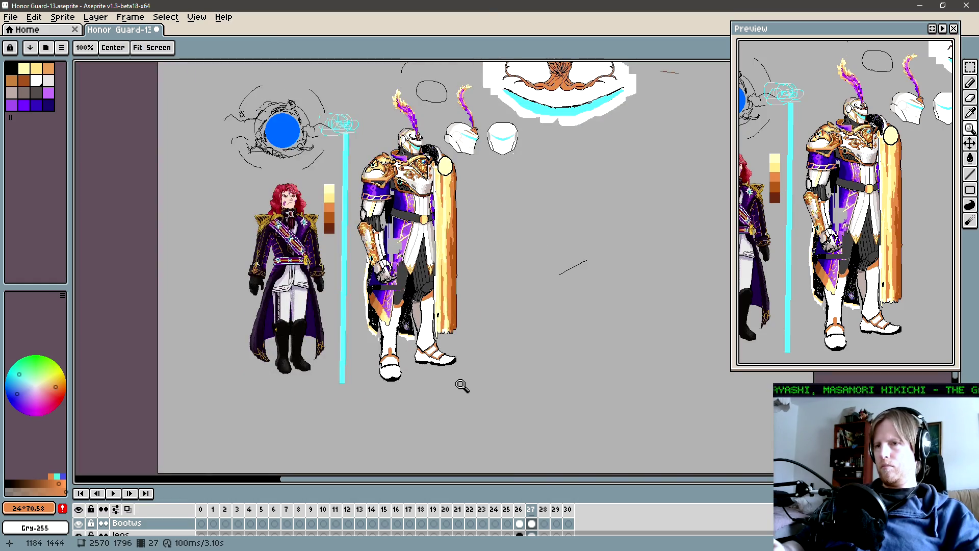
scroll(444, 352, "up", 2)
scroll(445, 352, "up", 3)
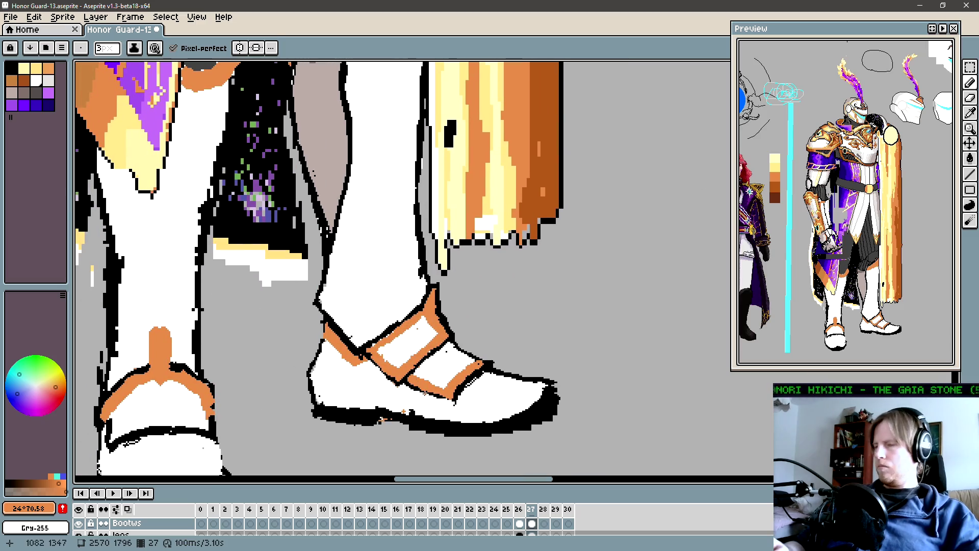
left_click_drag(427, 377, 428, 391)
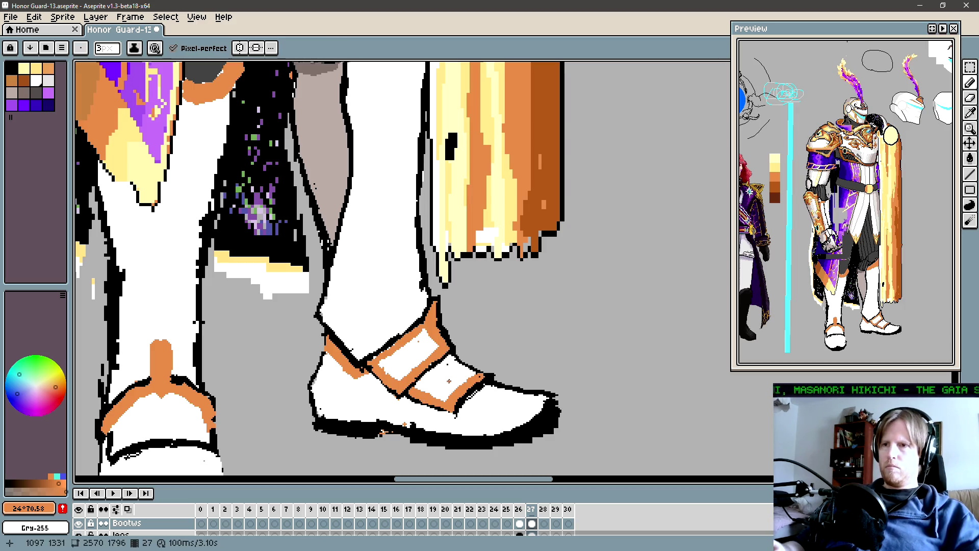
Trace straight black and orange lines along the strap, then shrink the brush to 1 pixel.
key("shift")
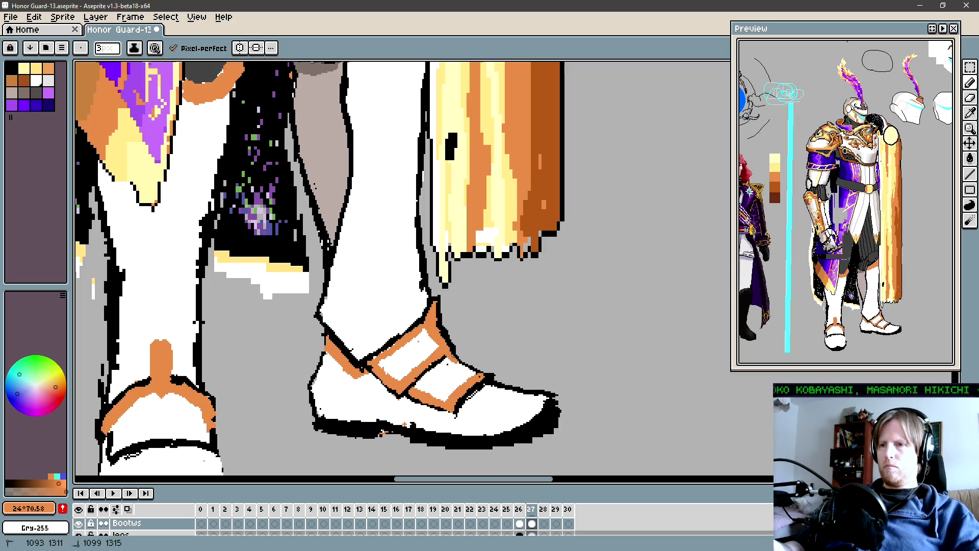
key("alt")
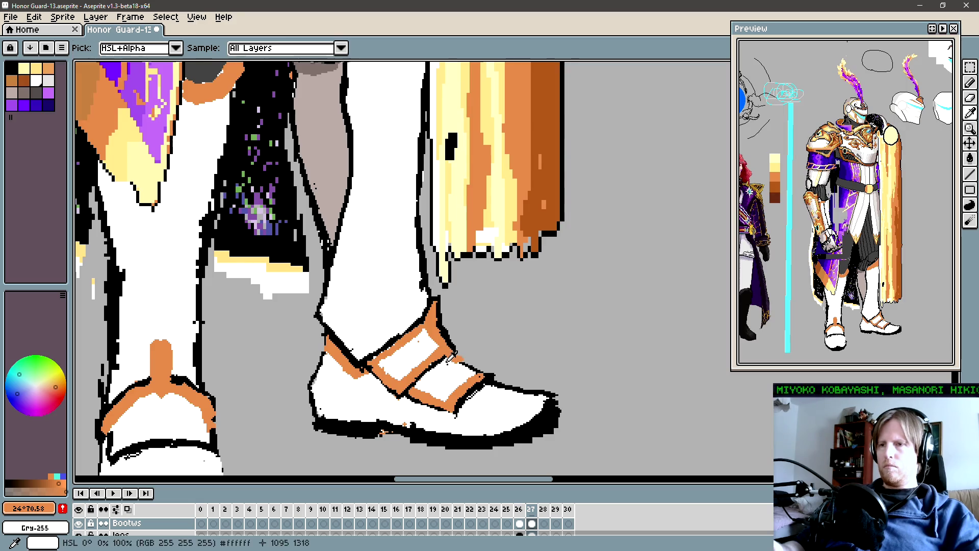
left_click(449, 361, "alt")
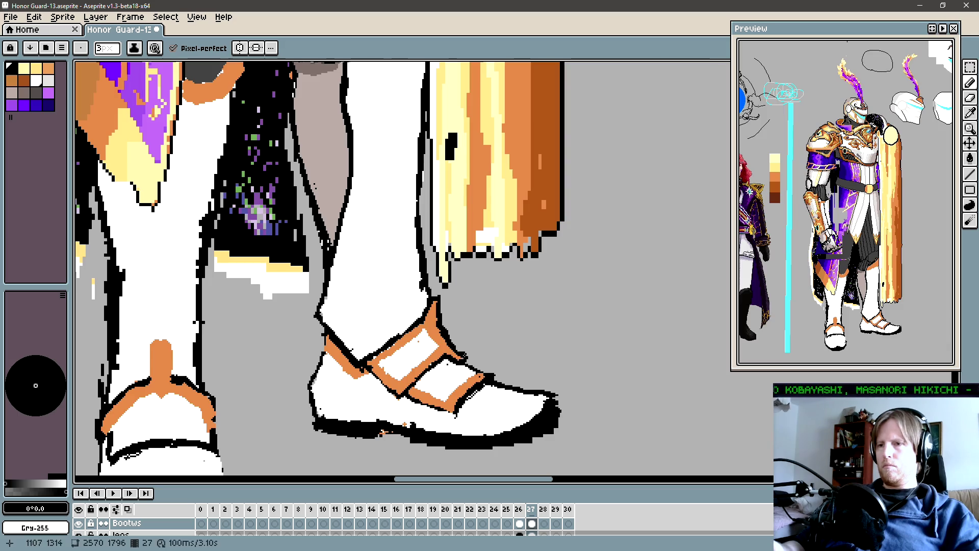
left_click(438, 351, "alt")
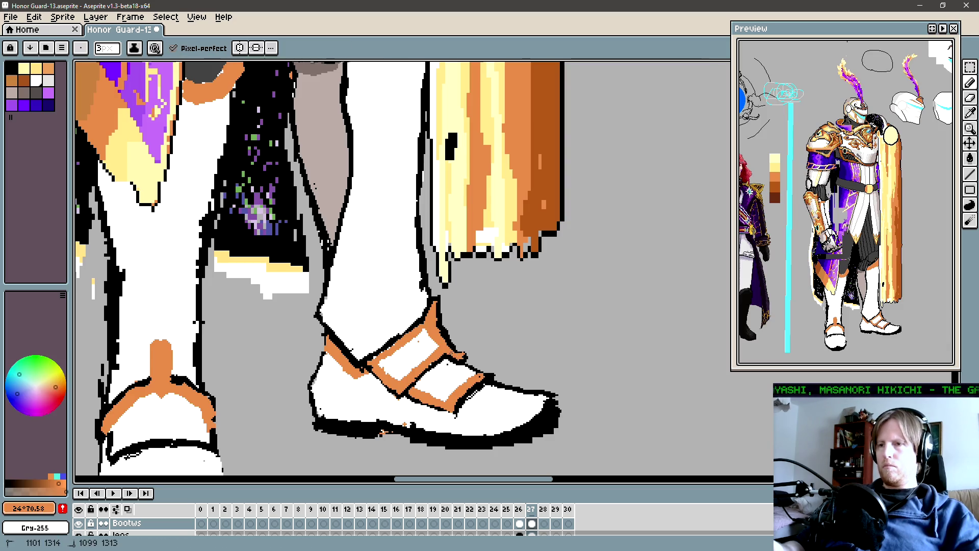
left_click(454, 350, "alt")
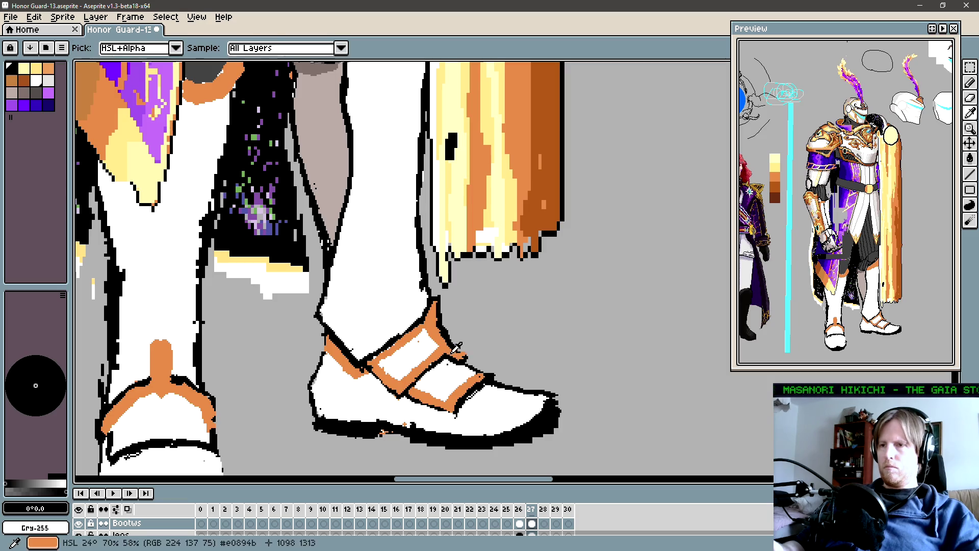
left_click(444, 352, "alt")
left_click(455, 349, "alt")
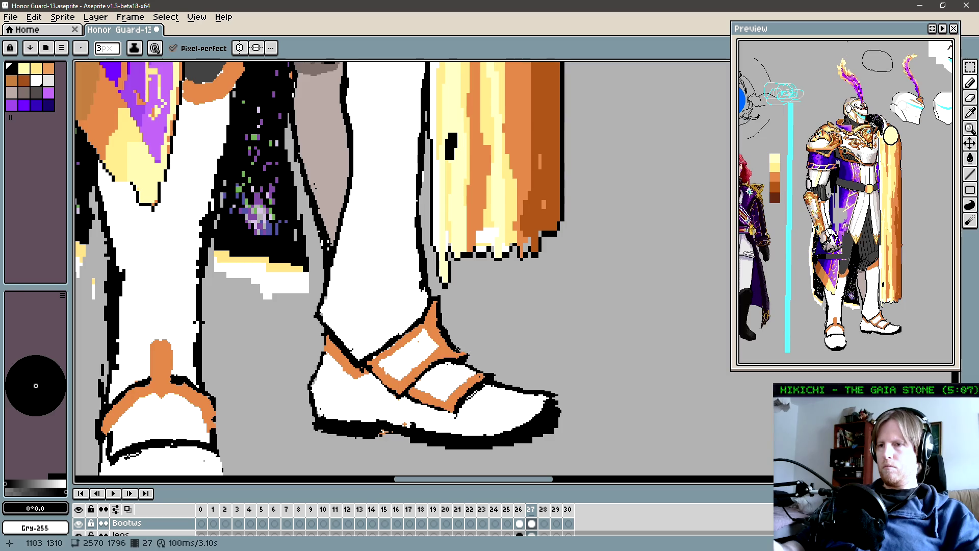
key("shift")
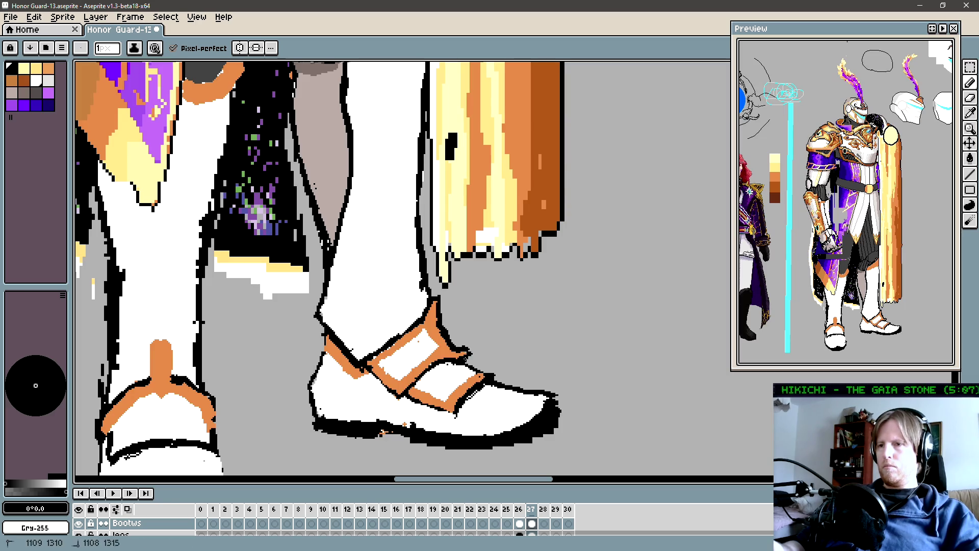
left_click(461, 359, "alt")
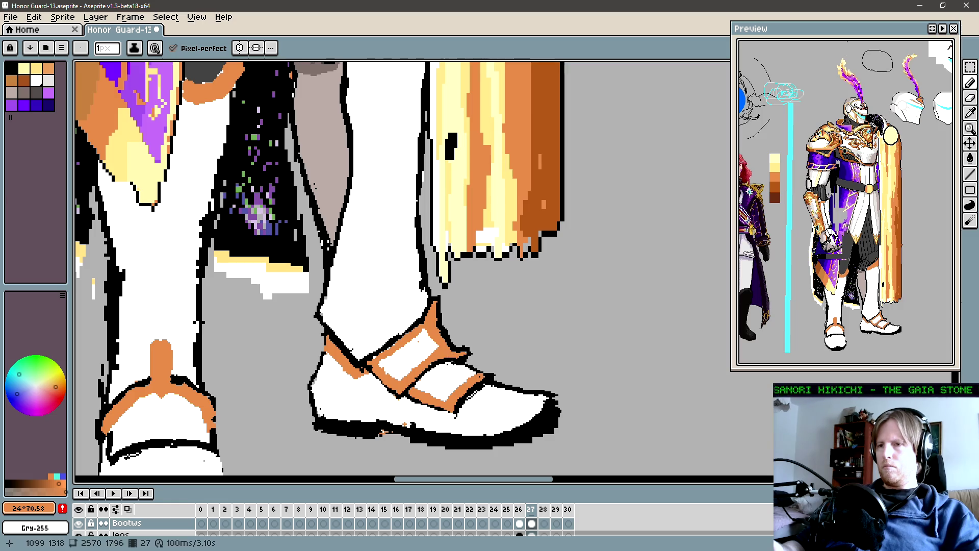
key("z")
left_click(469, 361)
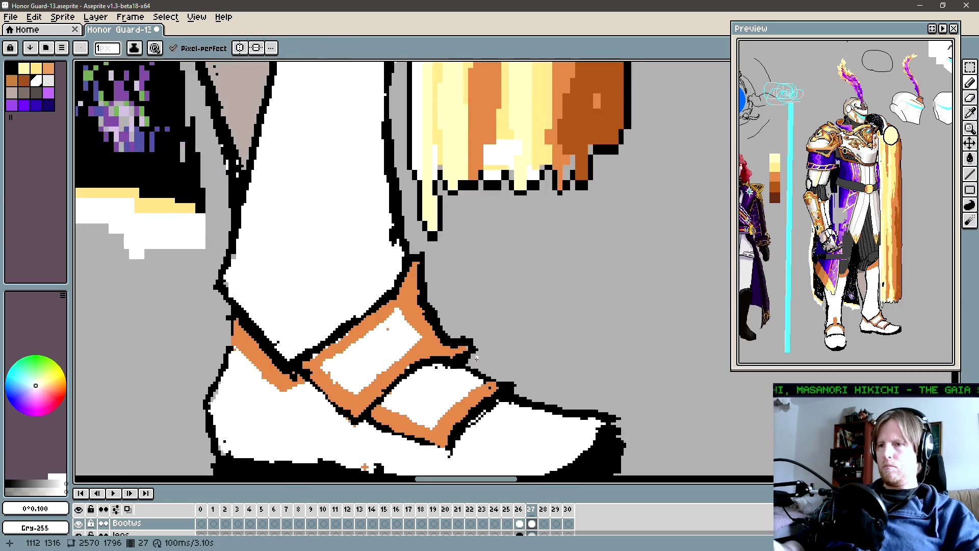
Black in the outline at the tip of the lower orange strap.
key("e")
key("shift")
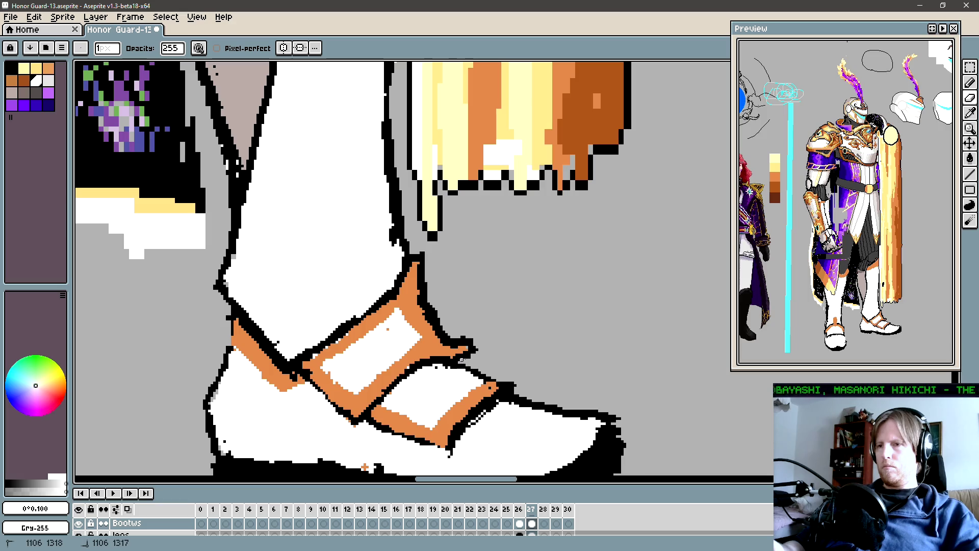
key("b")
left_click(467, 347, "alt")
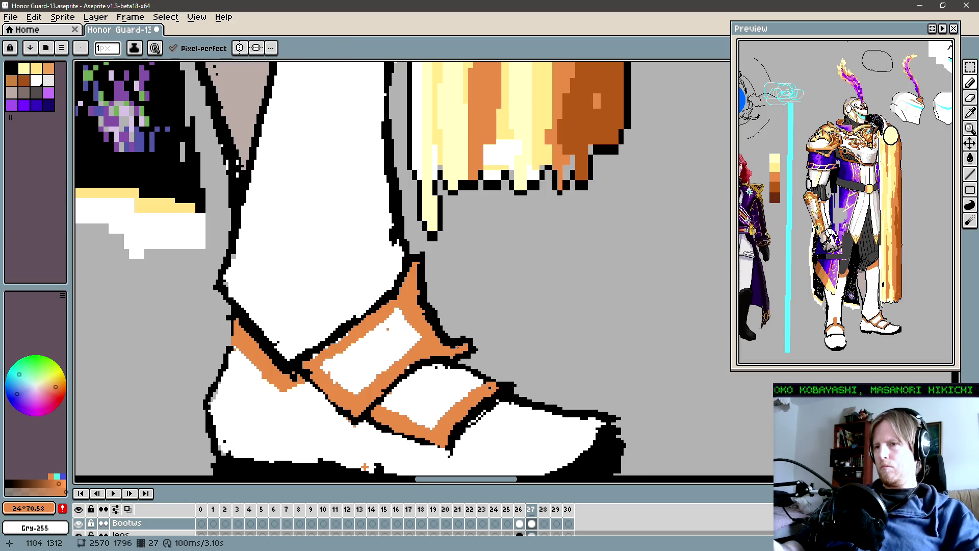
left_click(457, 352, "alt")
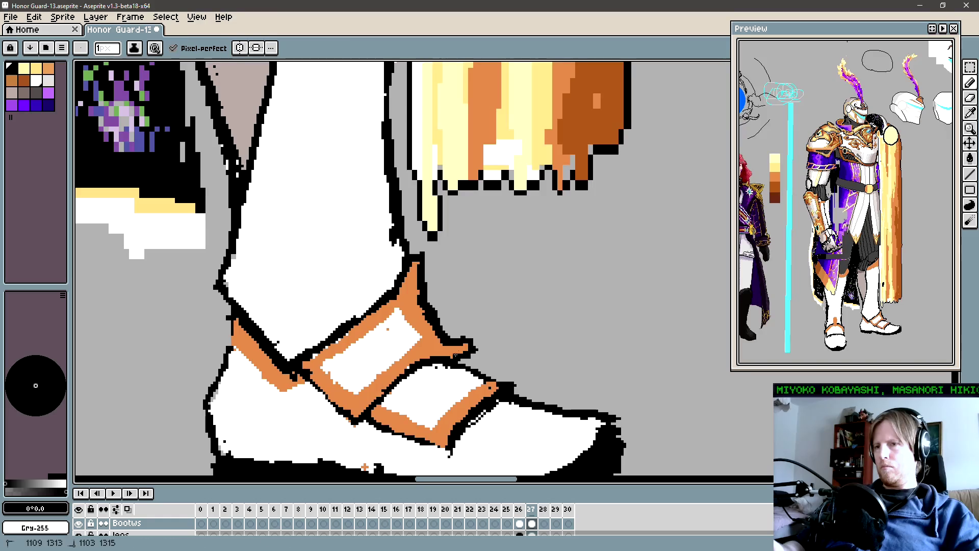
left_click(440, 343, "alt")
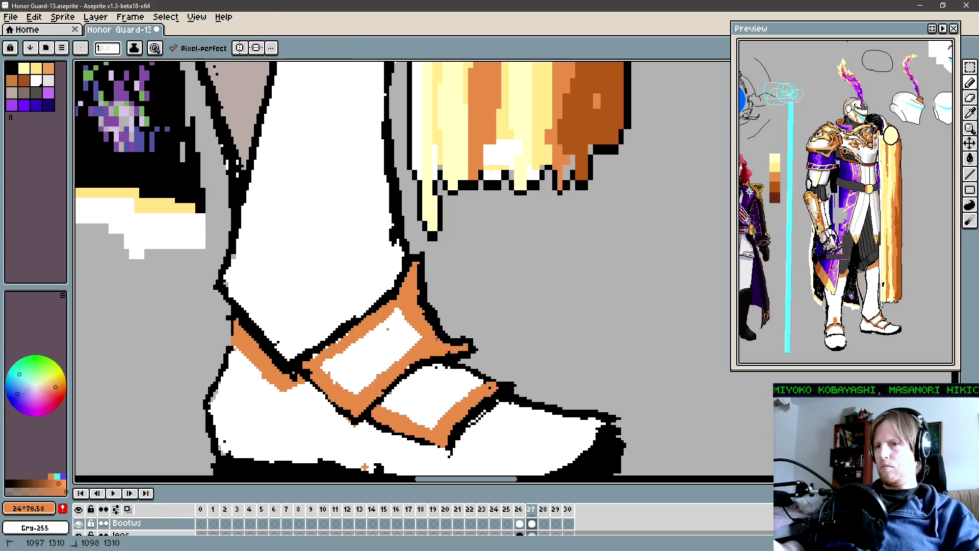
left_click(473, 338, "alt")
left_click(472, 340)
left_click(450, 346, "alt")
Touch up the strap tip with black, white and orange pixels.
left_click(472, 340, "alt")
left_click(465, 347, "alt")
left_click(458, 337, "alt")
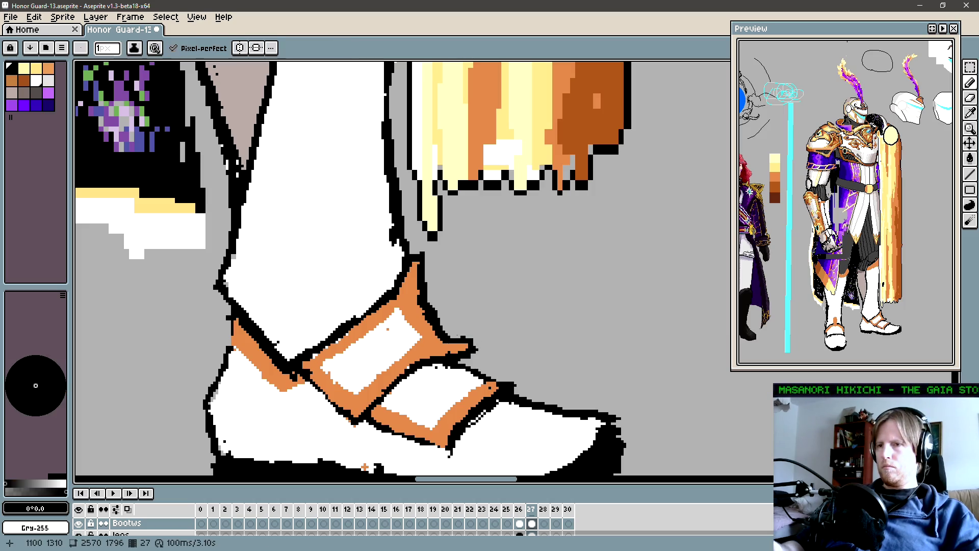
left_click(441, 338, "alt")
left_click(474, 349, "alt")
left_click(448, 352, "alt")
left_click(449, 352, "alt")
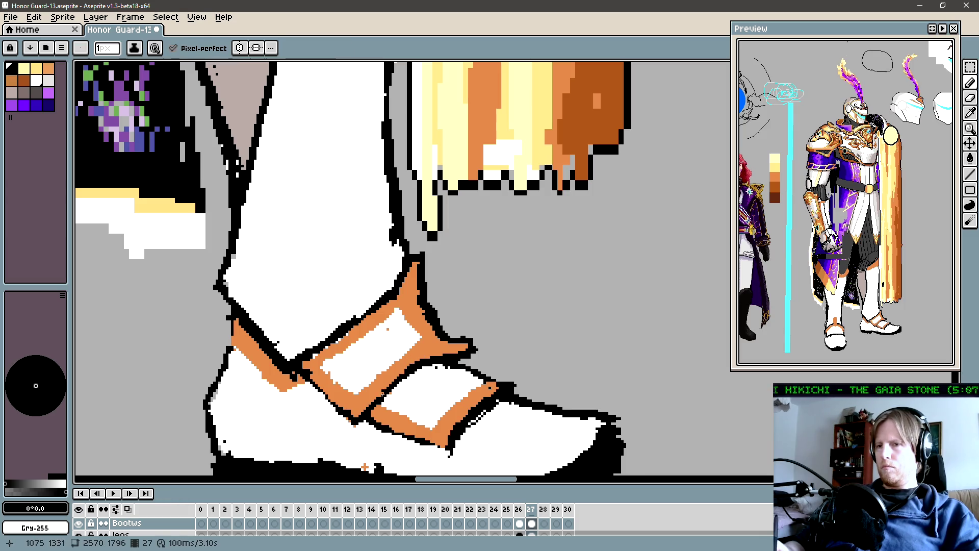
left_click(365, 467, "alt")
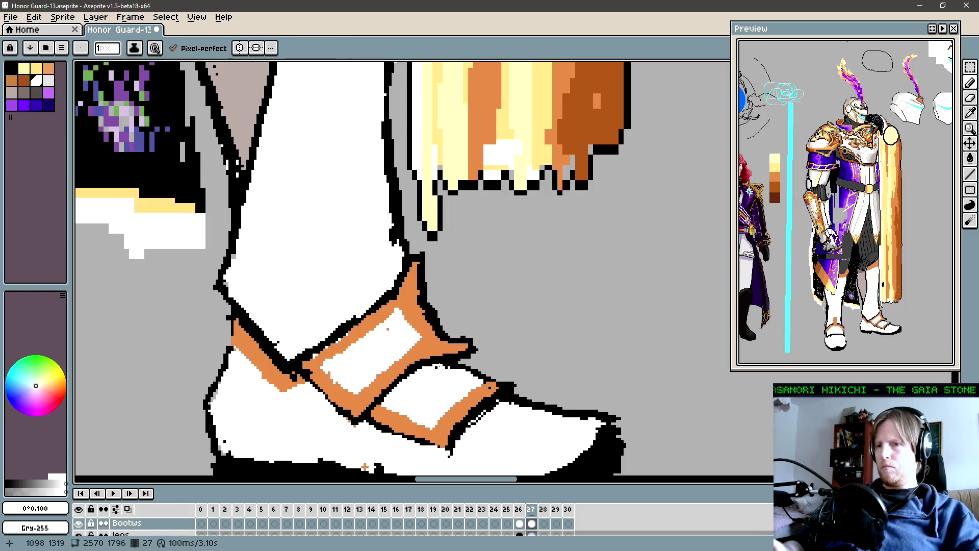
left_click(494, 387, "alt")
Tidy the boot outline beside the strap with alternating black and white pixels.
key("e")
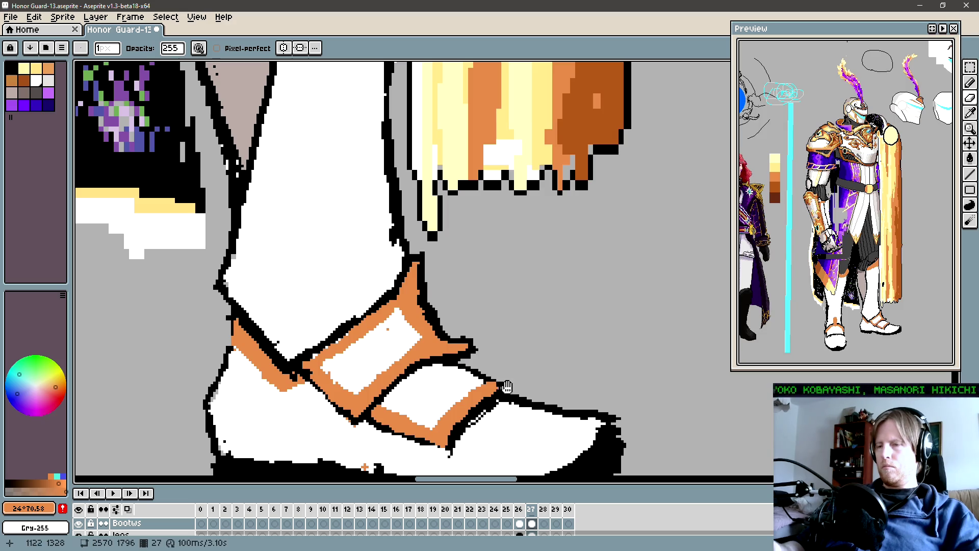
left_click_drag(504, 387, 461, 369)
key("b")
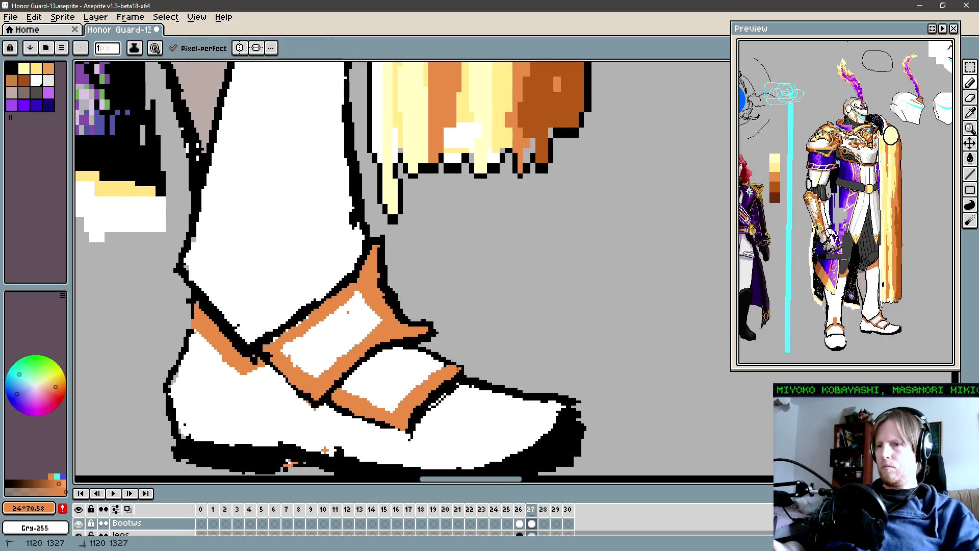
left_click(463, 366, "alt")
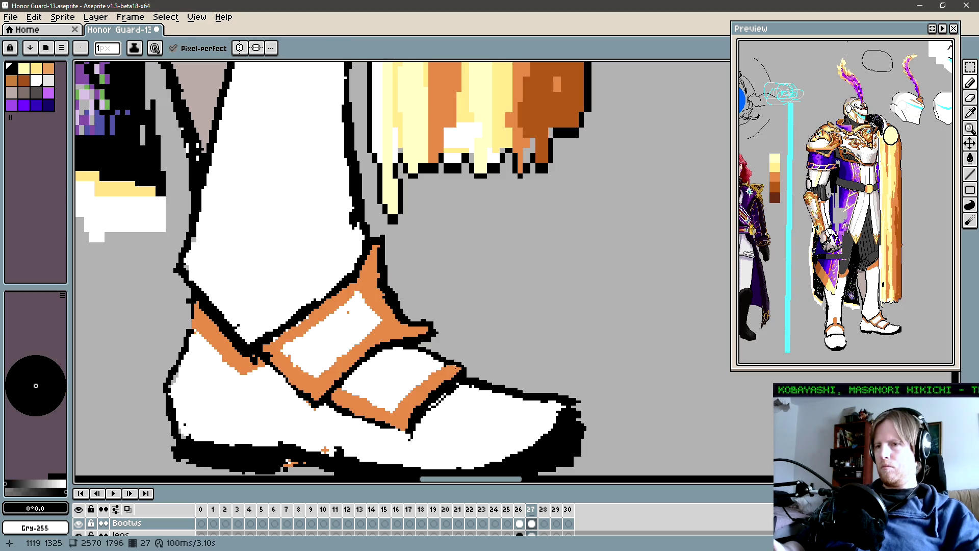
left_click(442, 365, "alt")
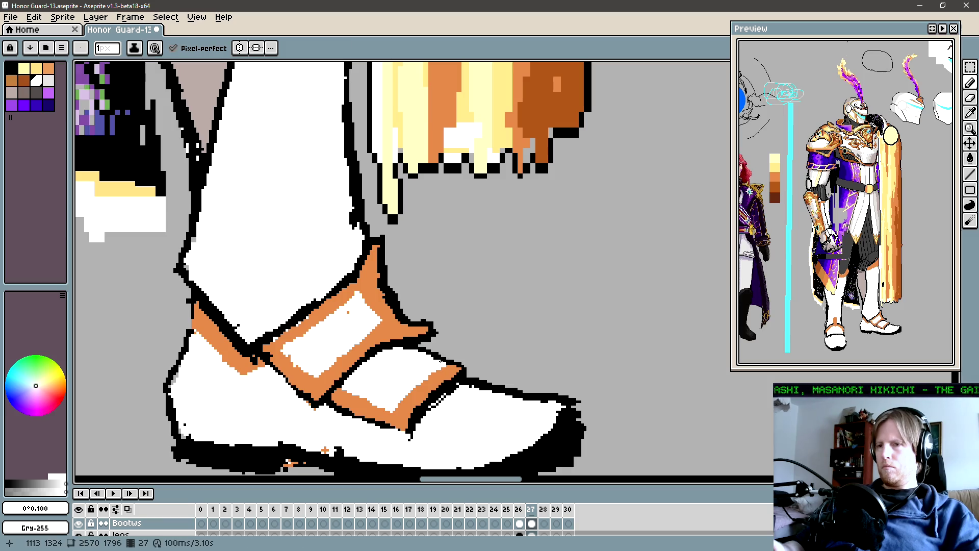
left_click(433, 355, "alt")
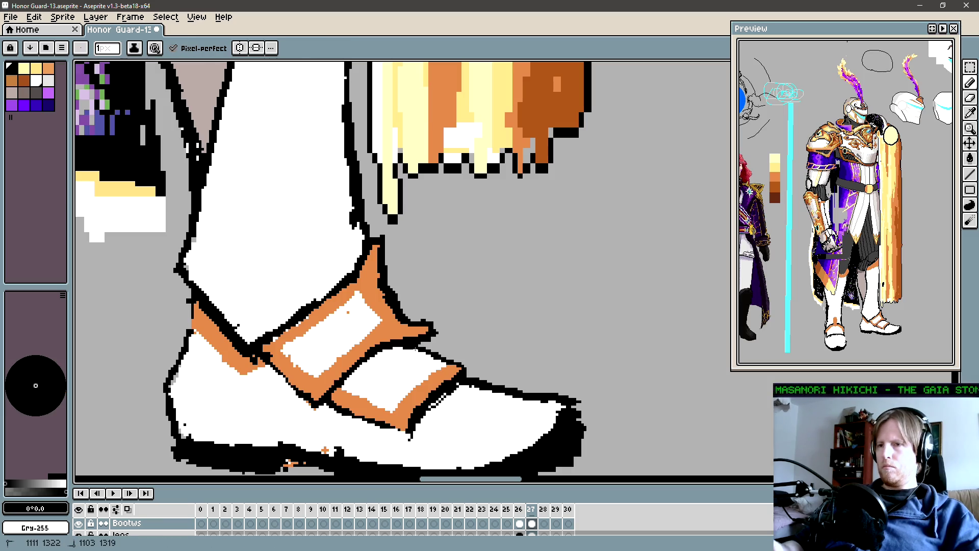
left_click(399, 359, "alt")
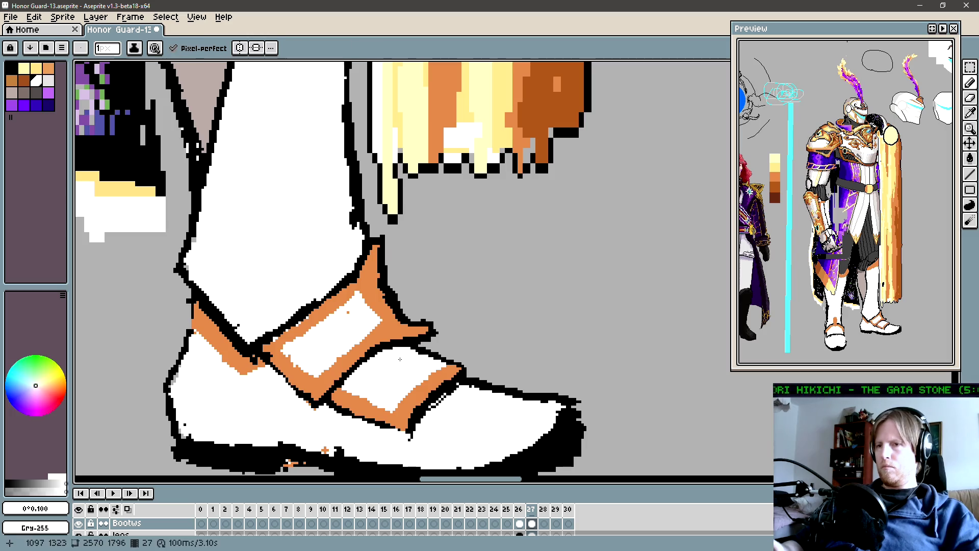
left_click(433, 341, "alt")
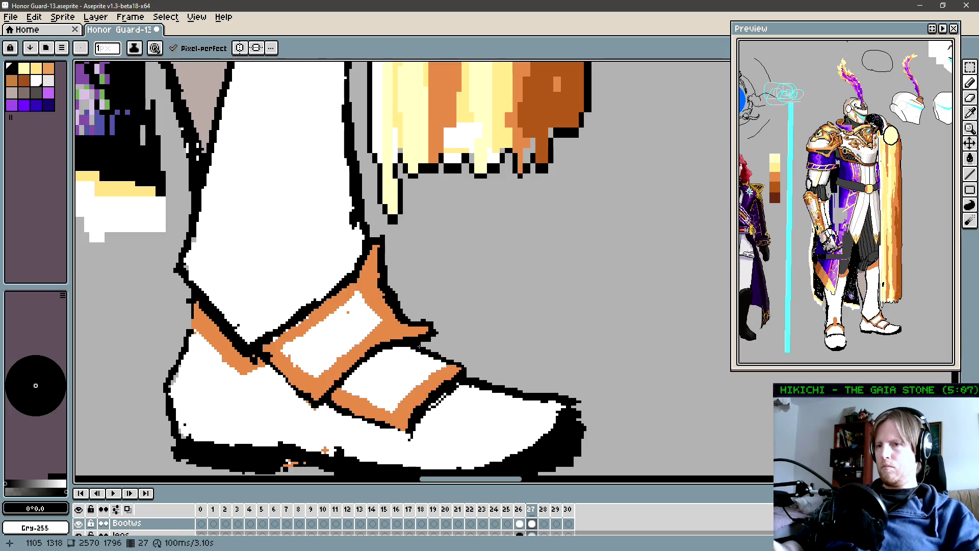
Trace a black outline along the strap's lower front corner against the white boot.
left_click_drag(489, 372, 479, 349)
left_click(424, 382, "alt")
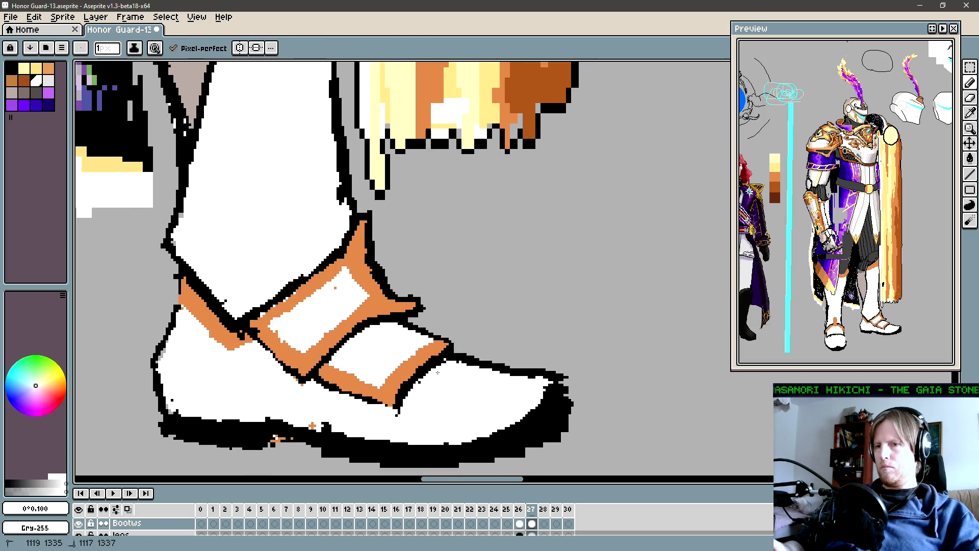
left_click(418, 371, "alt")
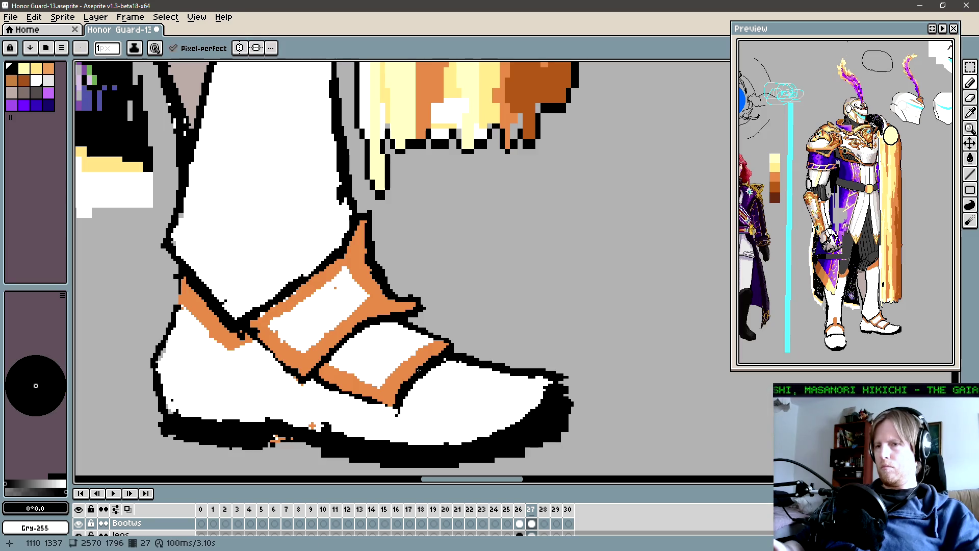
left_click(405, 393, "alt")
left_click(402, 403, "alt")
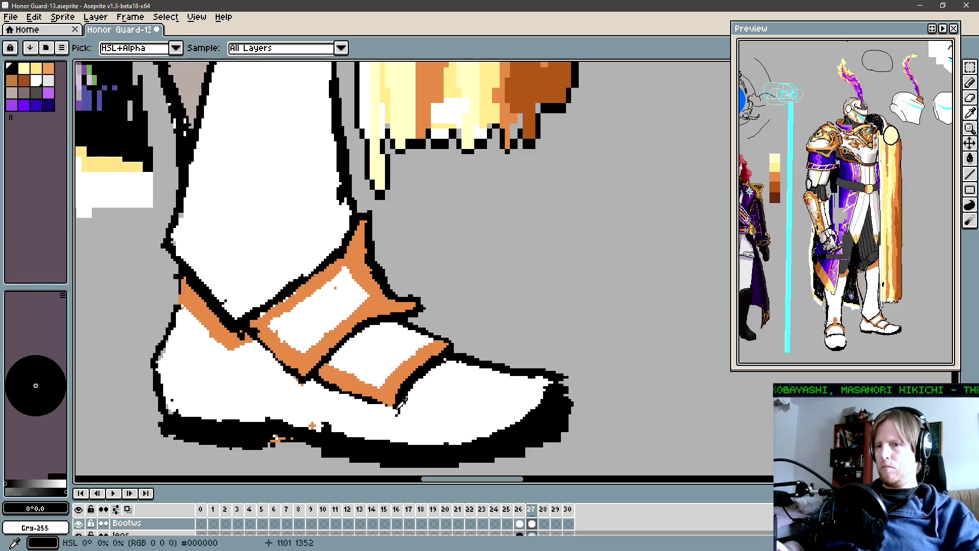
left_click(397, 414, "alt")
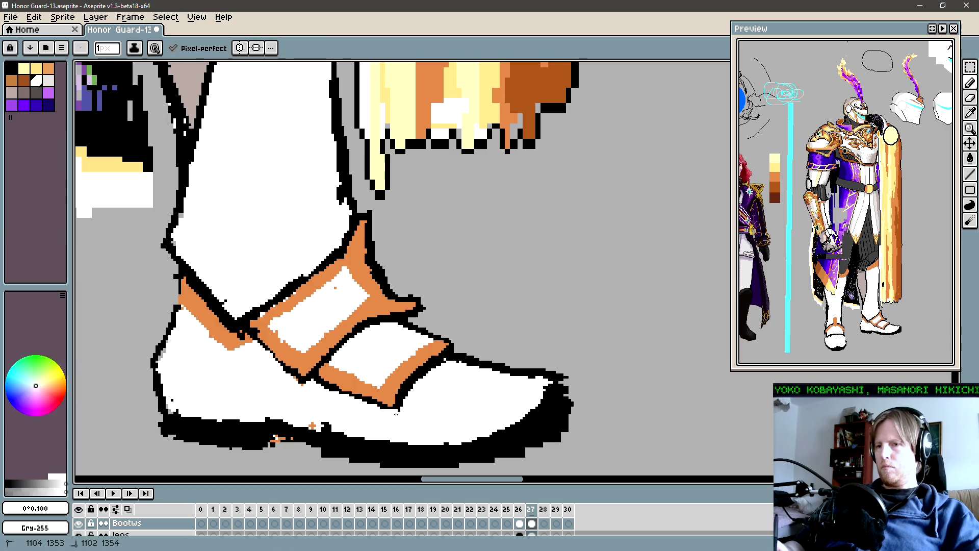
left_click(399, 409, "alt")
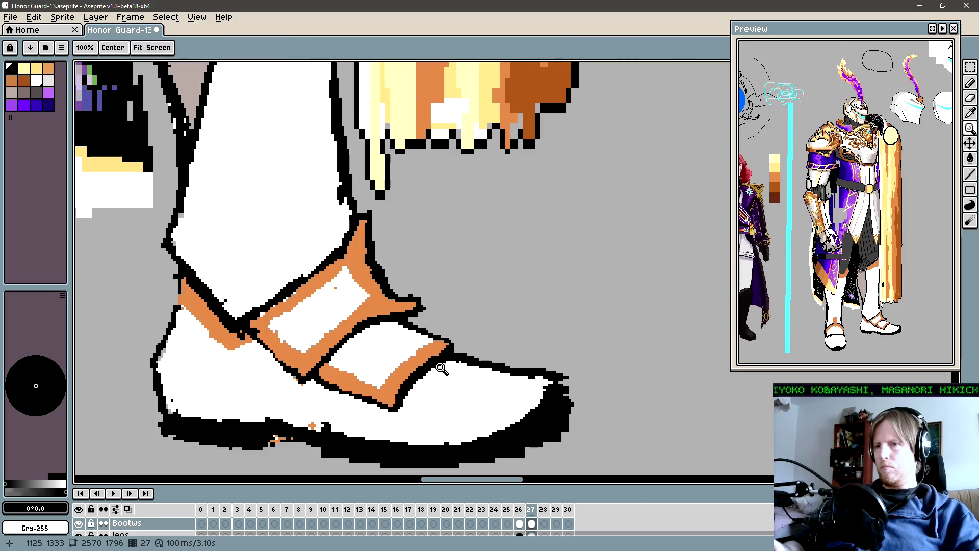
scroll(451, 396, "down", 3)
scroll(452, 396, "down", 2)
mouse_move(439, 408)
left_mouse_down()
mouse_move(497, 393)
mouse_move(480, 399)
left_mouse_up()
scroll(490, 385, "down", 1)
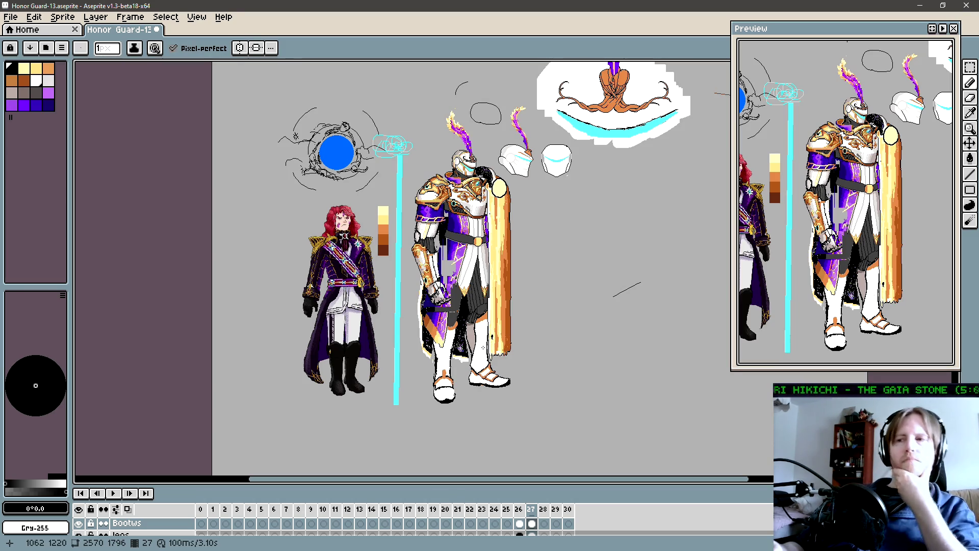
scroll(492, 385, "up", 4)
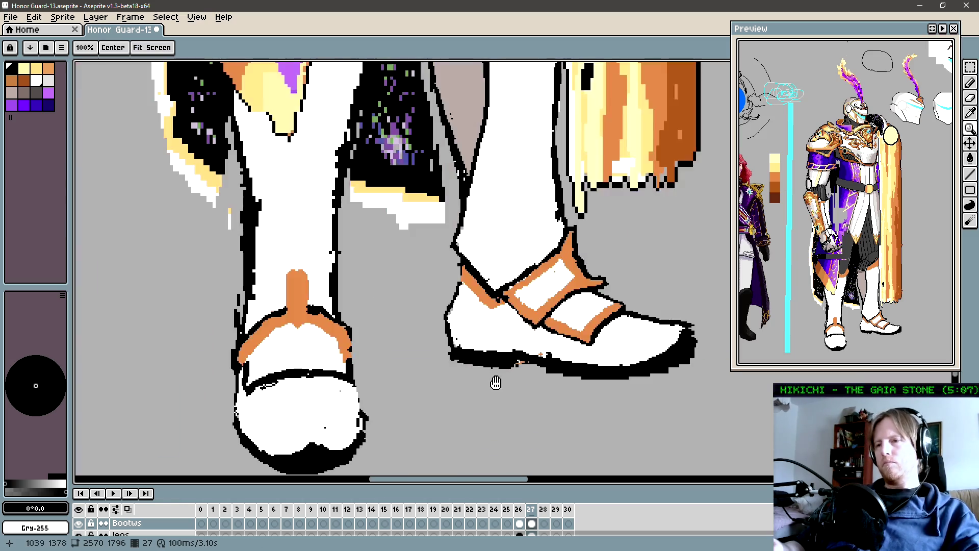
mouse_move(464, 393)
left_mouse_down()
mouse_move(443, 390)
mouse_move(442, 399)
left_mouse_up()
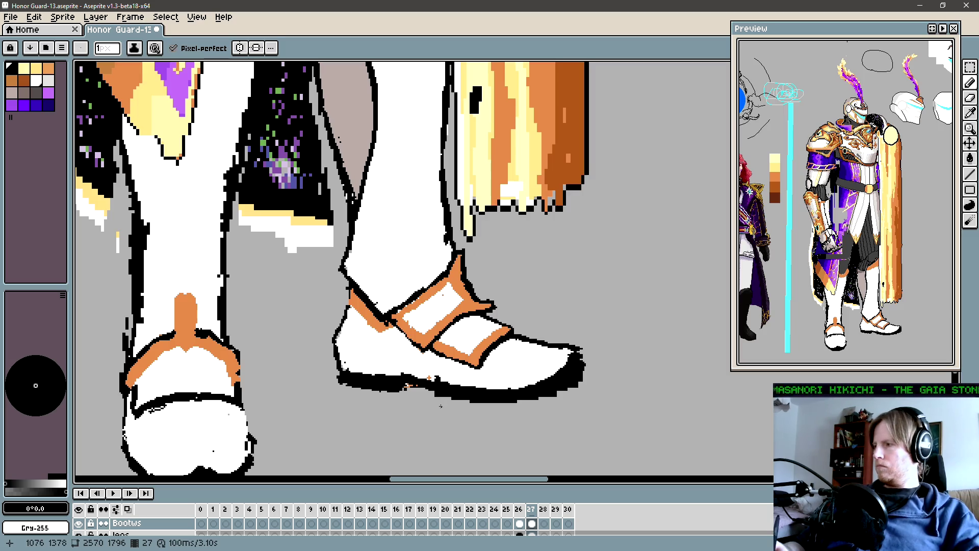
scroll(418, 396, "left", 3)
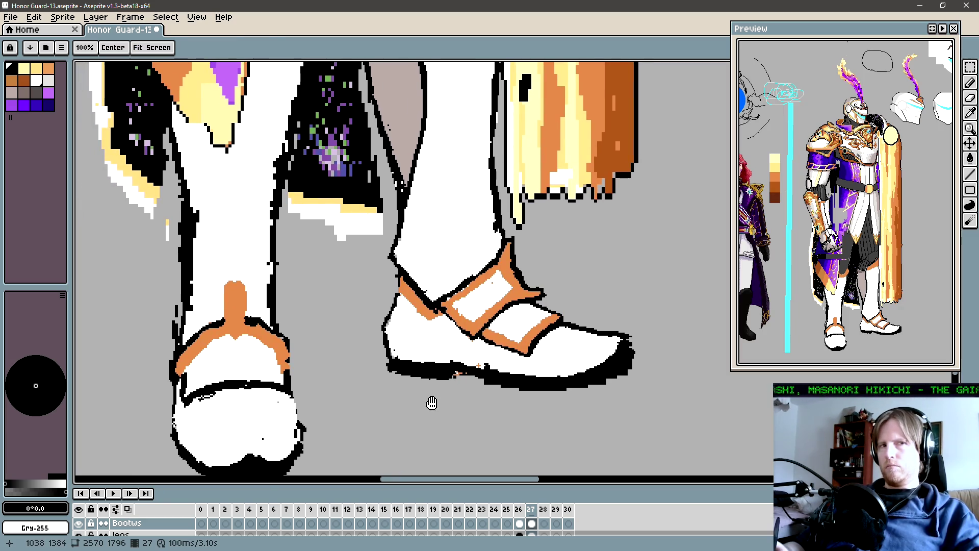
left_click(429, 351, "alt")
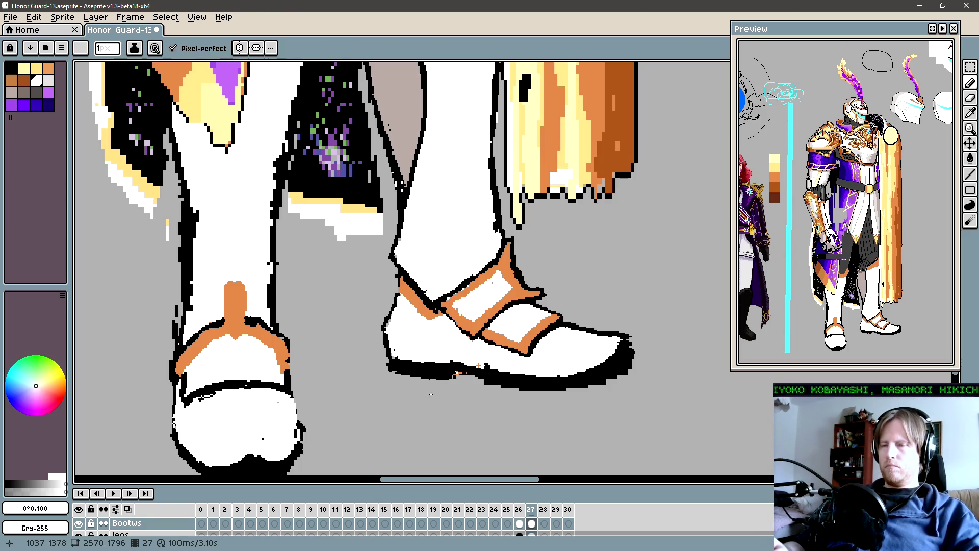
left_click_drag(450, 393, 427, 391)
left_click(425, 378)
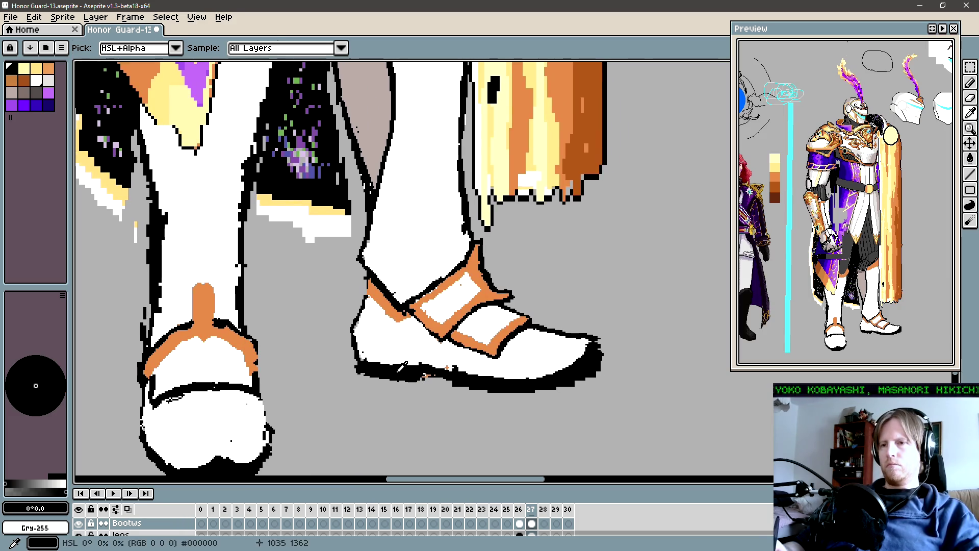
scroll(442, 401, "down", 4)
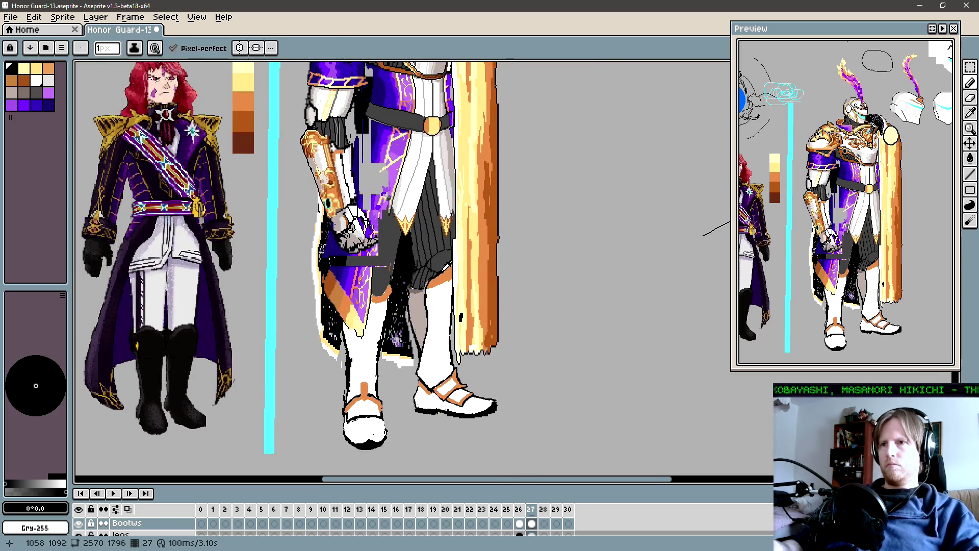
scroll(449, 388, "up", 4)
key("b")
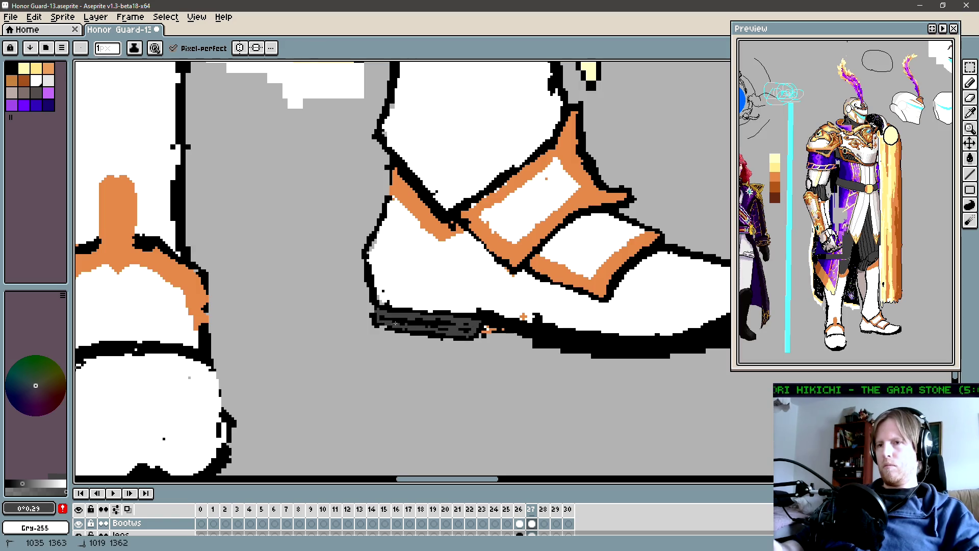
Draw a dark grey line under the heel sole and a thin dark grey edge near the toe.
left_click(453, 325, "shift")
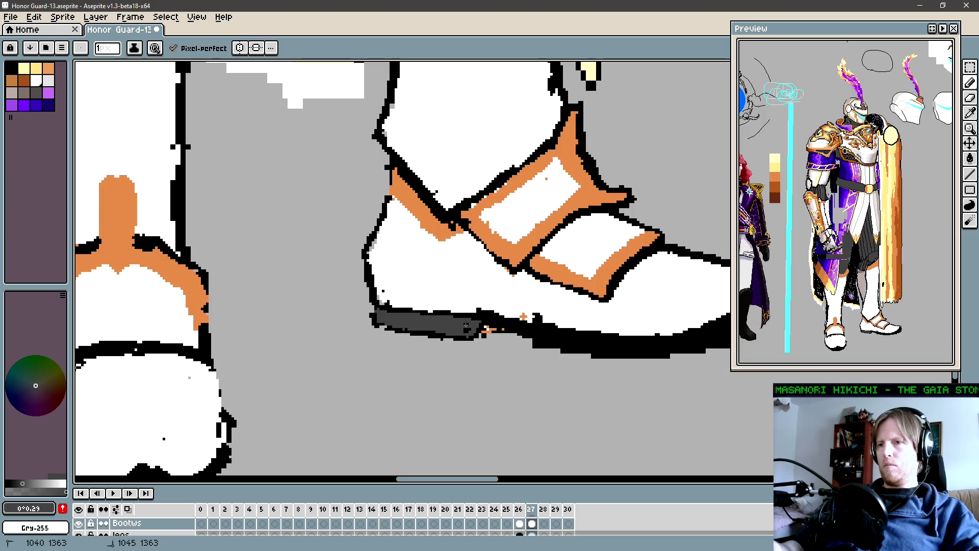
scroll(468, 331, "right", 5)
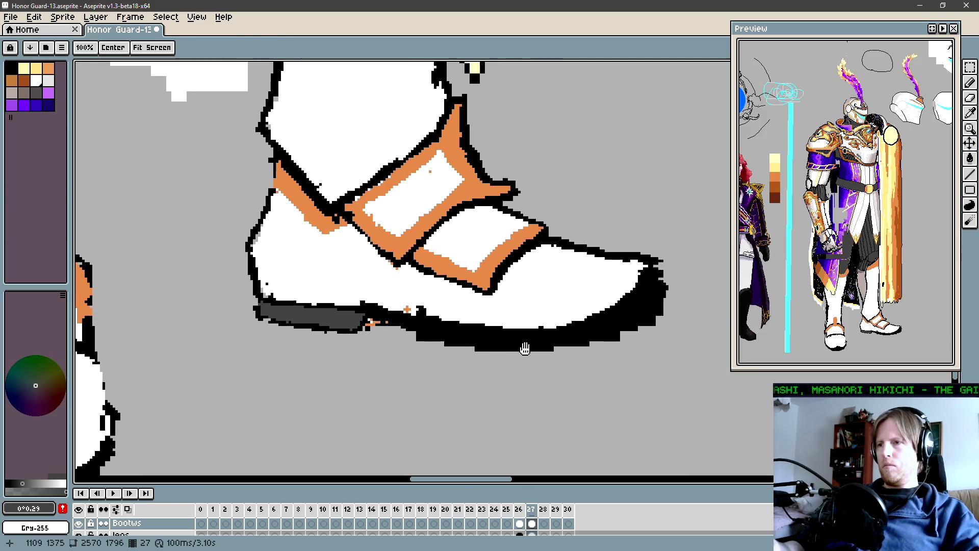
left_click_drag(642, 280, 640, 288)
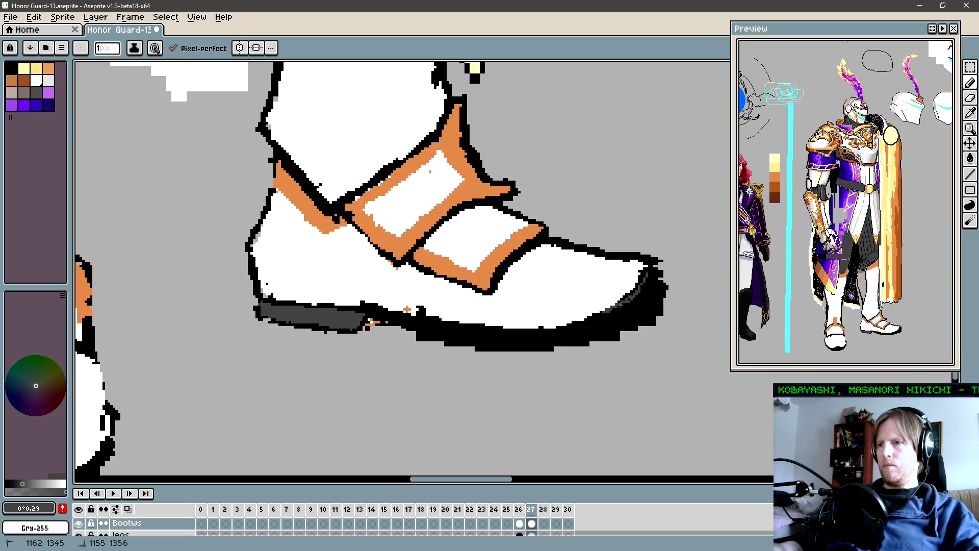
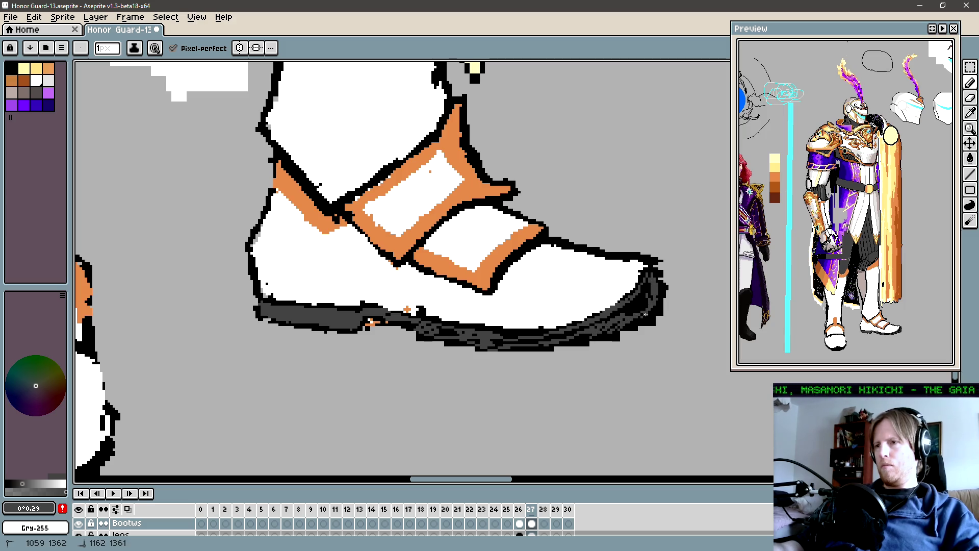
Fill the speckled sole, toe and heel areas of the right shoe solid dark grey.
key("g")
left_click(629, 306)
left_click(581, 330)
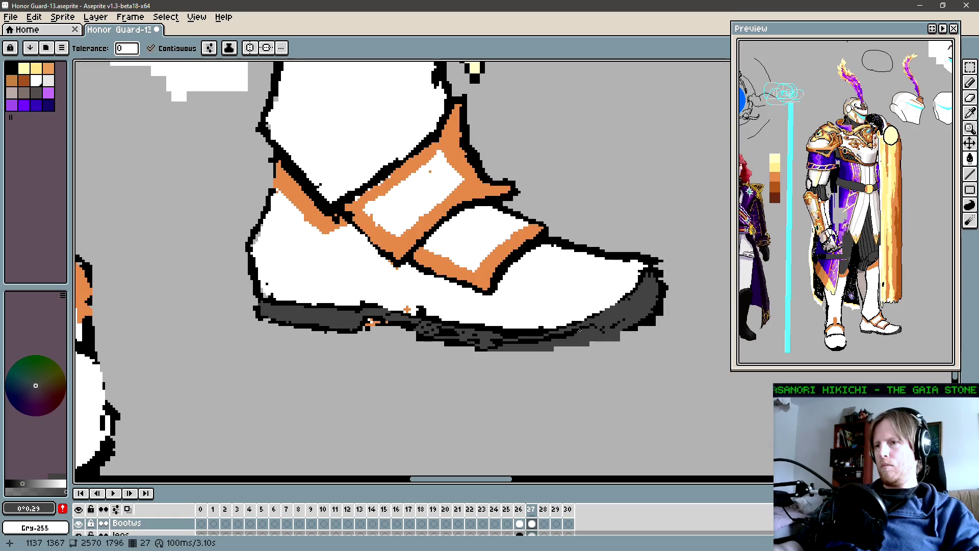
left_click(530, 336)
left_click(446, 332)
Pick black from the outline and draw a 2-pixel black line along the sole's bottom edge.
key("b")
key("plus")
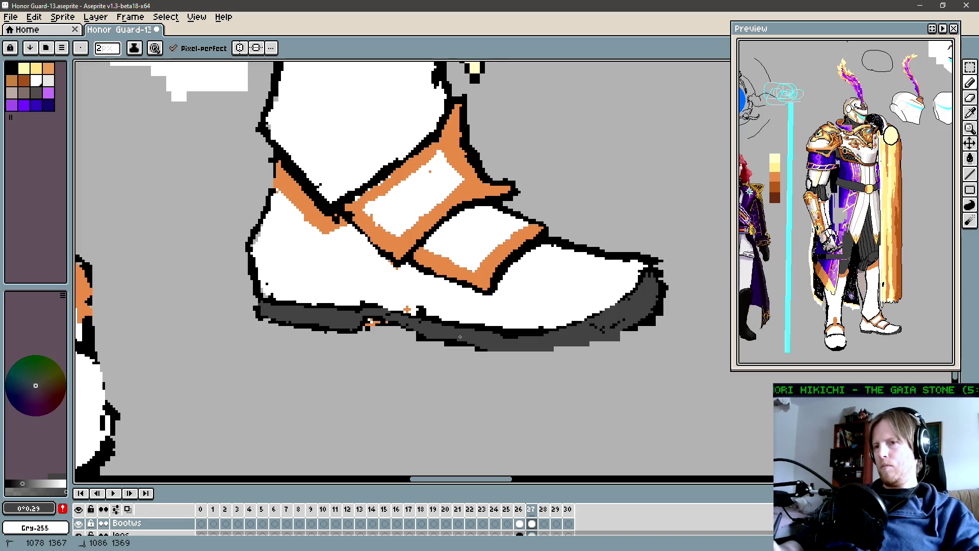
key("i")
key("b")
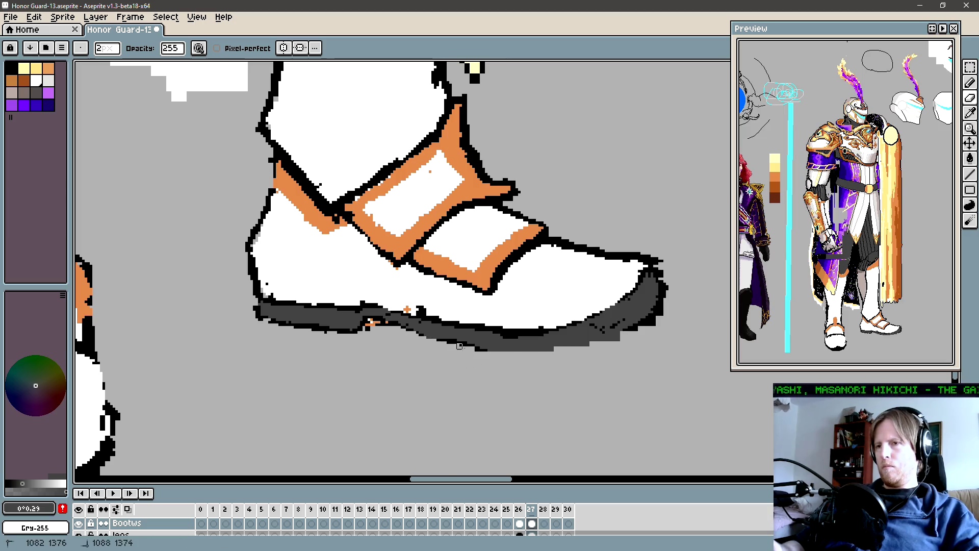
key("i")
key("b")
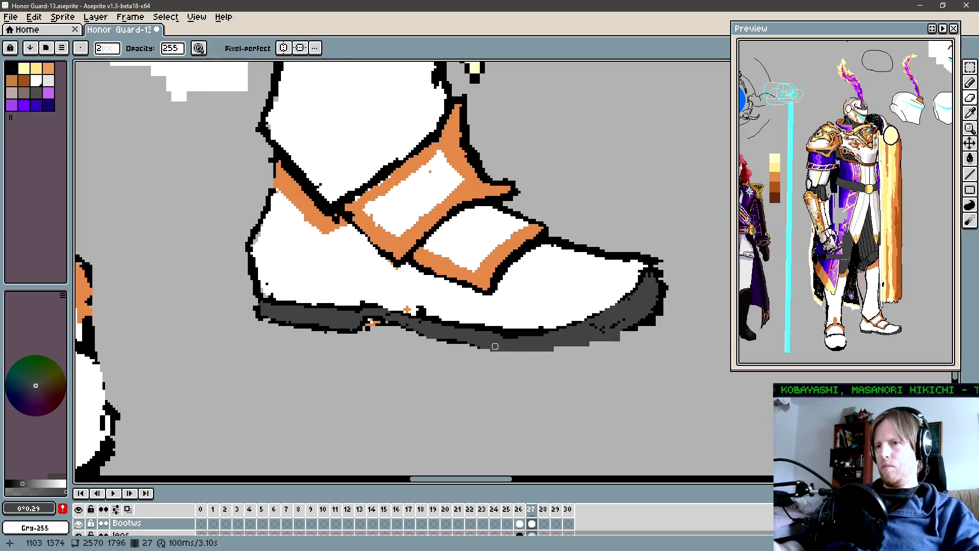
key("i")
left_click(485, 349)
key("b")
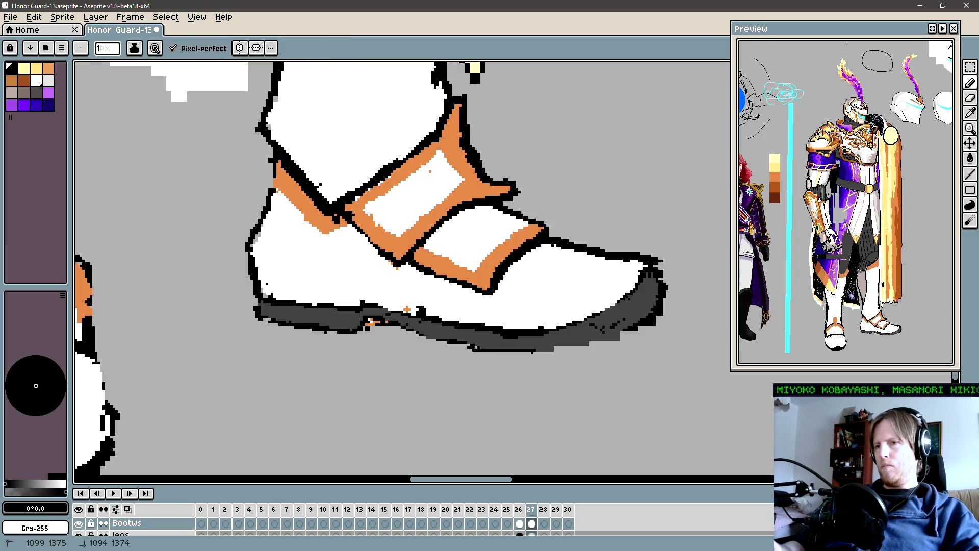
mouse_move(474, 346)
left_mouse_down()
mouse_move(588, 354)
mouse_move(620, 337)
mouse_move(536, 343)
left_mouse_up()
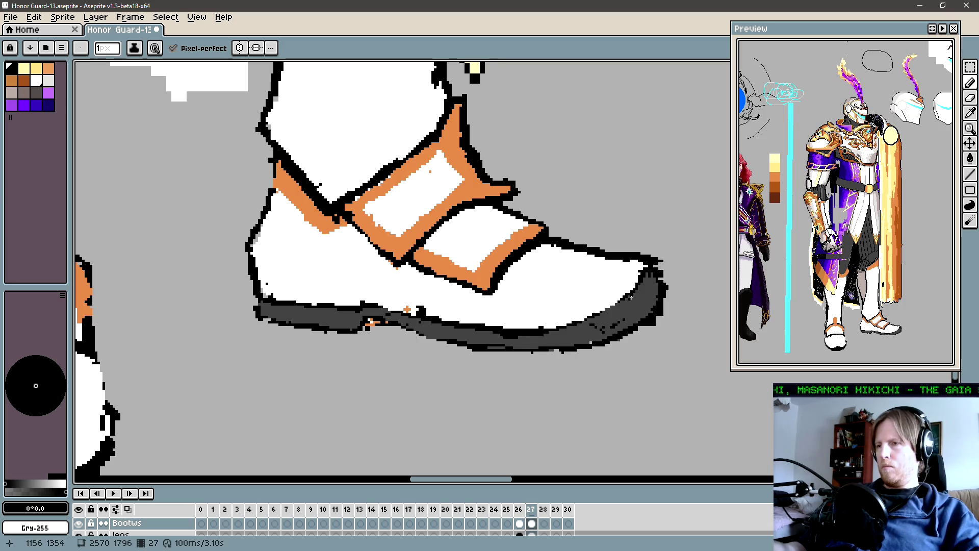
Tidy the shoe's toe outline with a 2-pixel eraser, then zoom the view.
key("e")
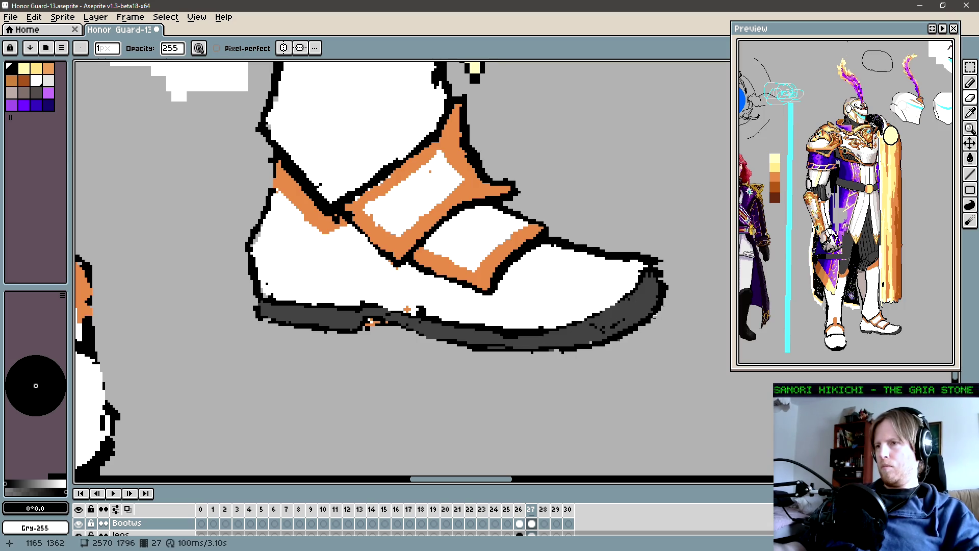
left_click_drag(674, 274, 610, 322)
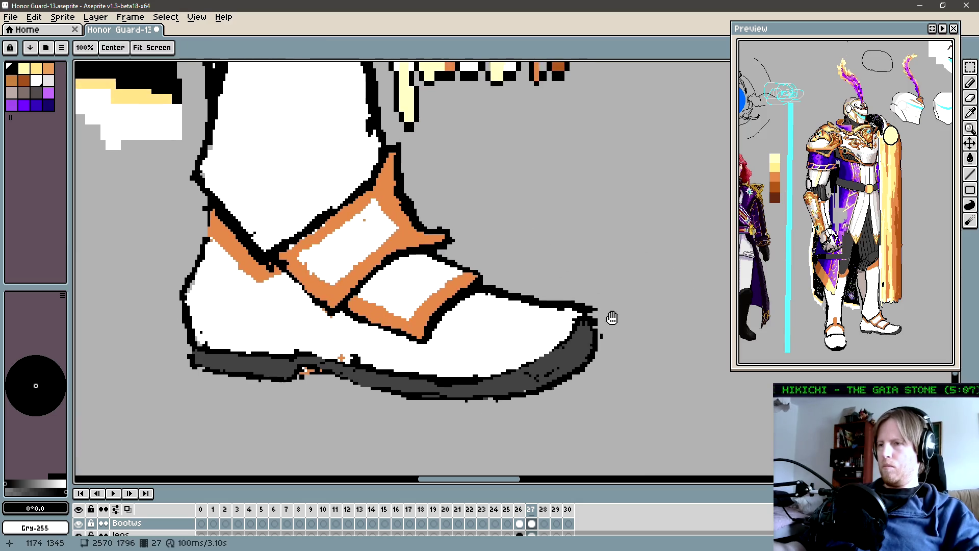
key("plus")
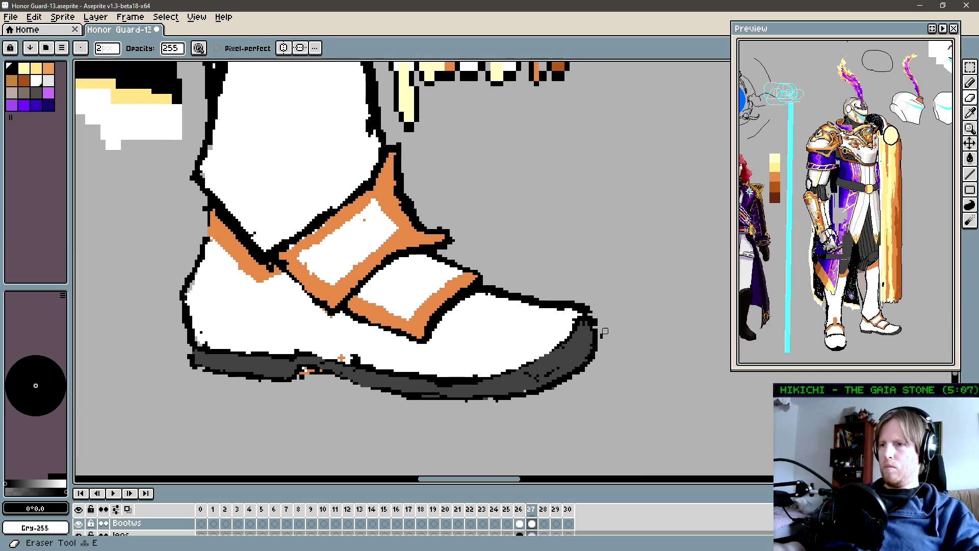
key("b")
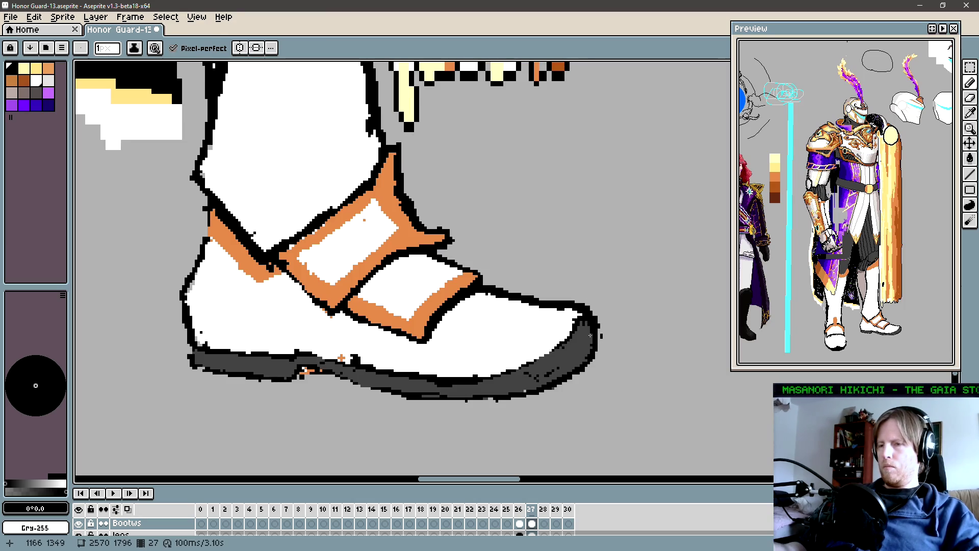
key("z")
scroll(593, 339, "down", 1)
scroll(560, 324, "down", 1)
scroll(548, 329, "down", 2)
scroll(564, 345, "down", 2)
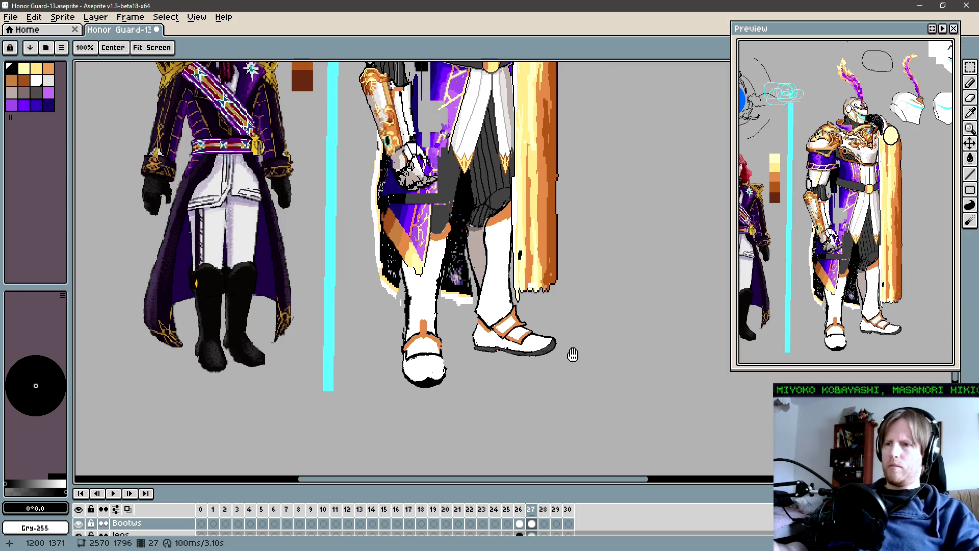
left_click_drag(571, 353, 566, 383)
key("b")
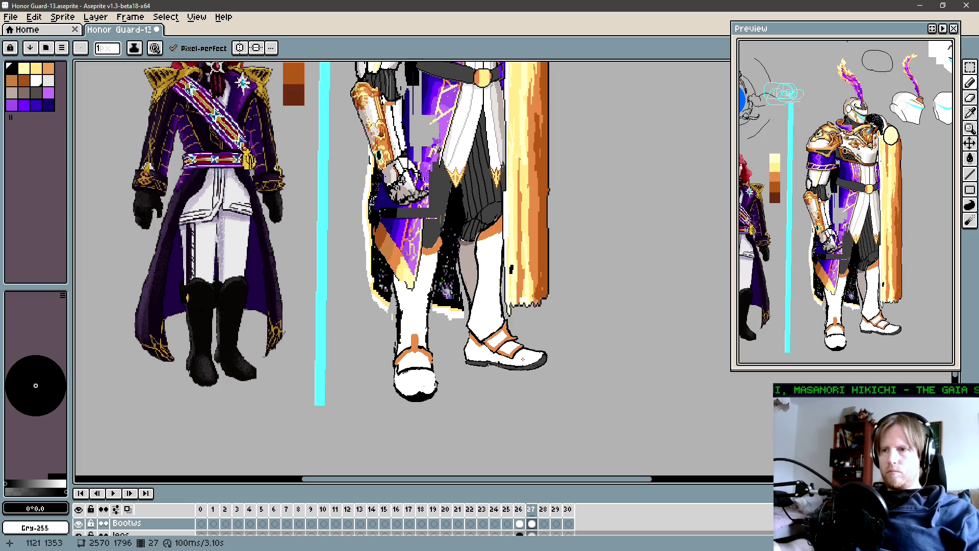
scroll(515, 360, "up", 4)
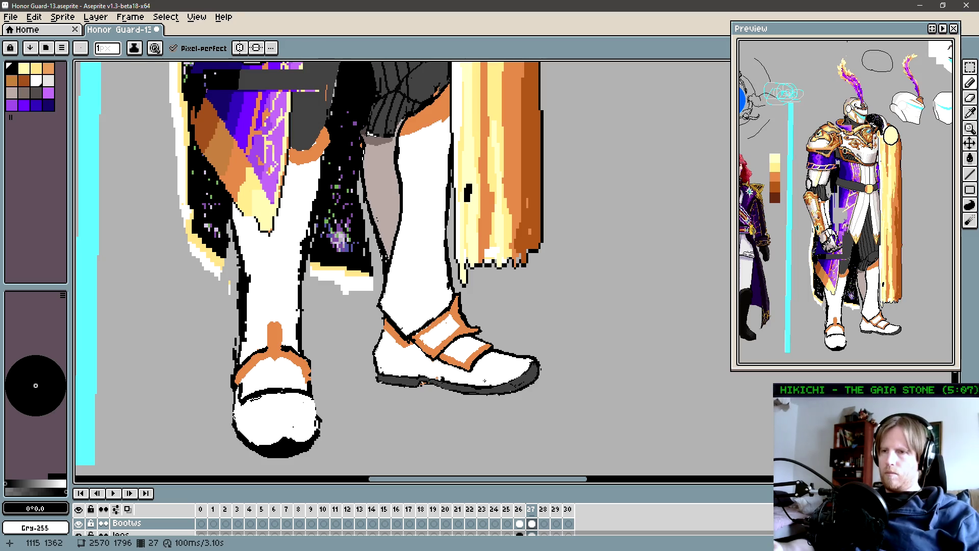
scroll(401, 339, "up", 1)
left_click(400, 339, "alt")
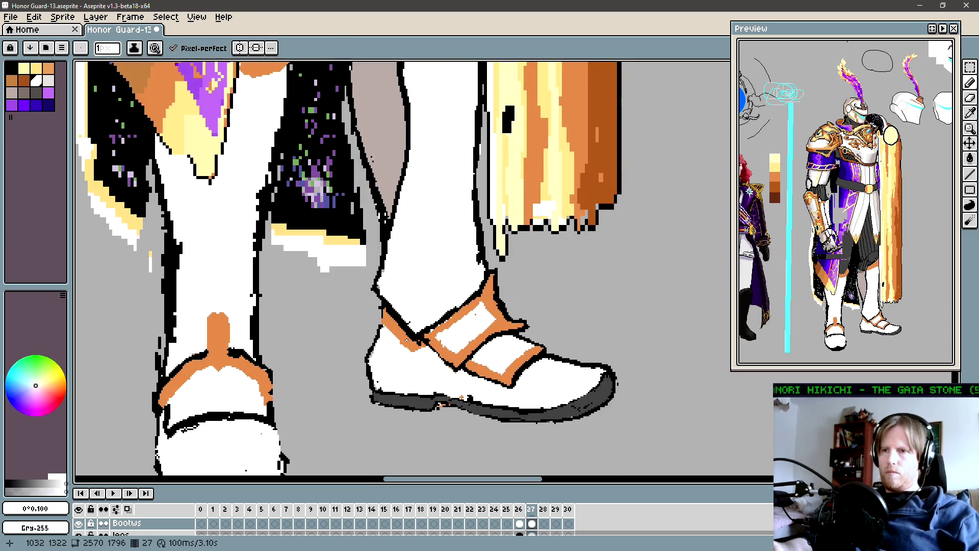
Pick the strap's orange and draw an orange line down the strap's left side.
key("g")
left_click(380, 284, "alt")
key("b")
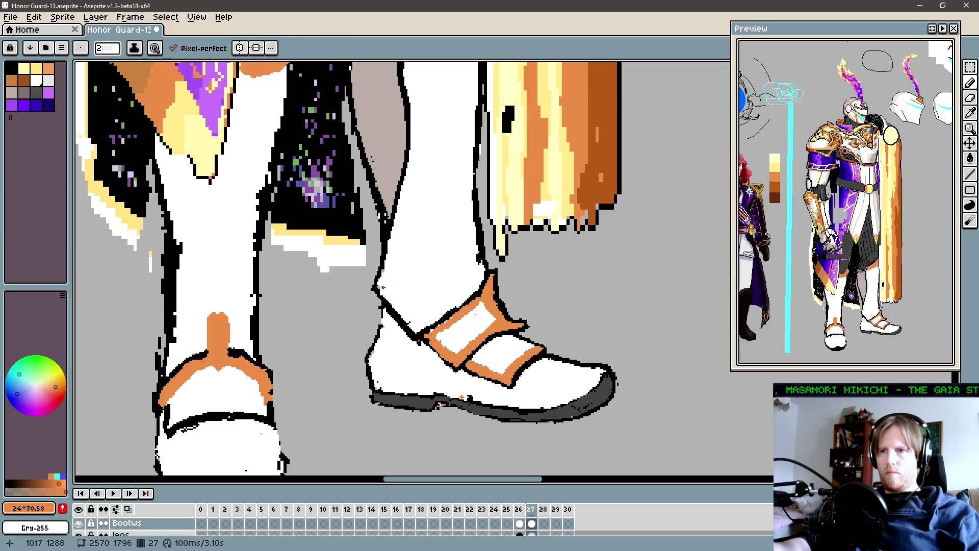
left_click_drag(386, 293, 417, 332)
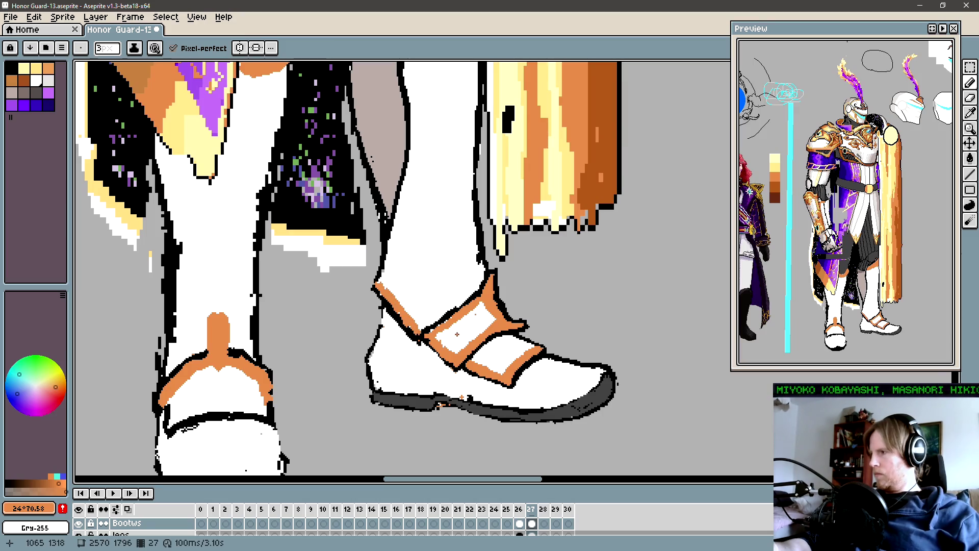
Zoom out and pan until both figures and their shoes are in view.
key("ctrl")
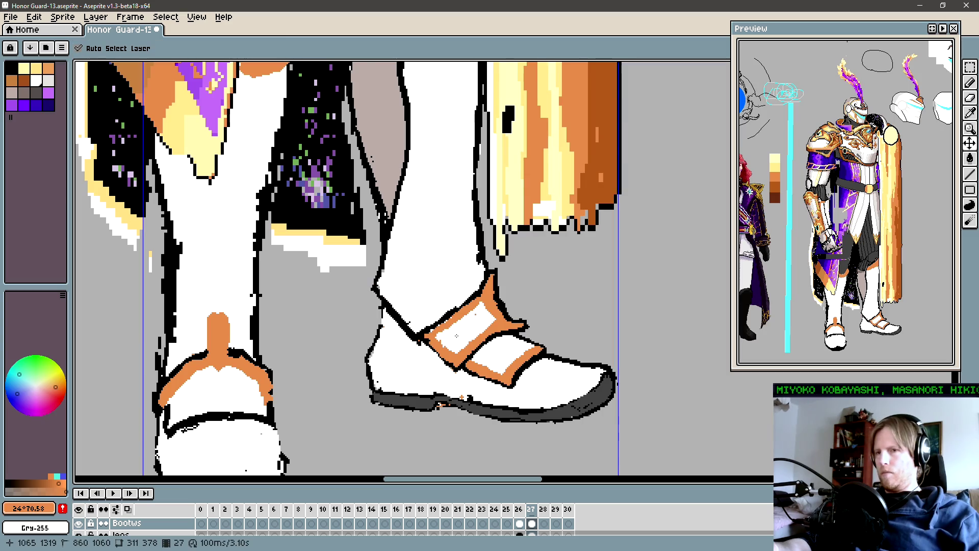
scroll(456, 335, "down", 1)
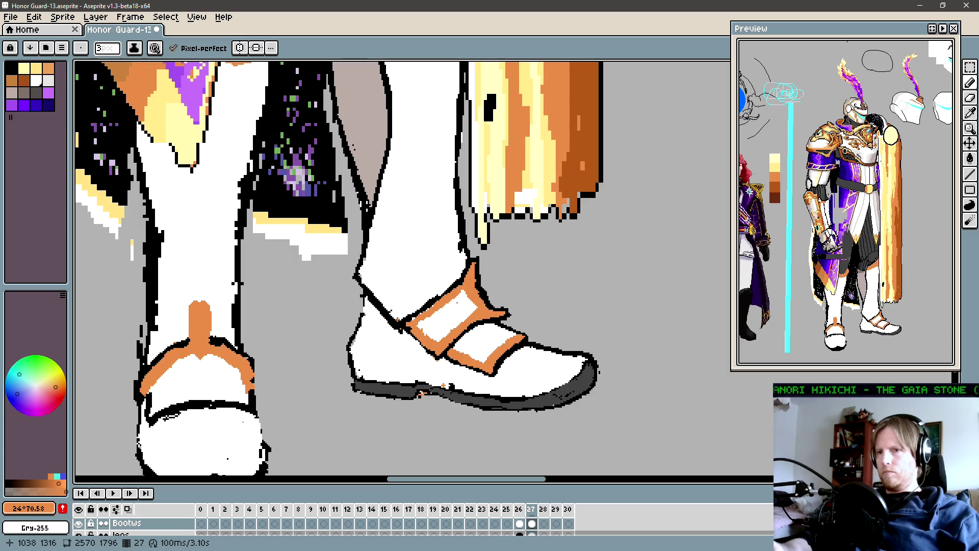
left_click_drag(469, 327, 473, 363)
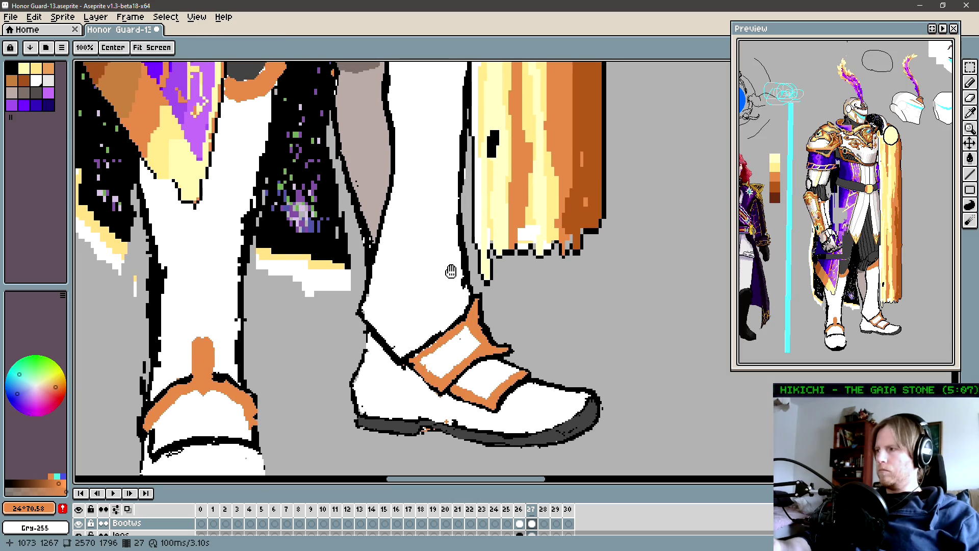
scroll(452, 247, "down", 3)
left_click_drag(452, 248, 438, 306)
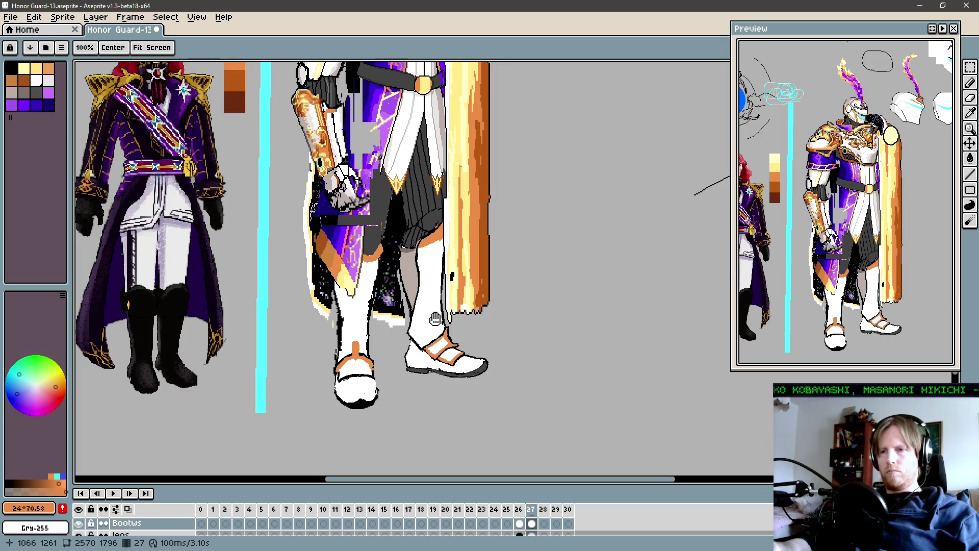
scroll(434, 319, "up", 2)
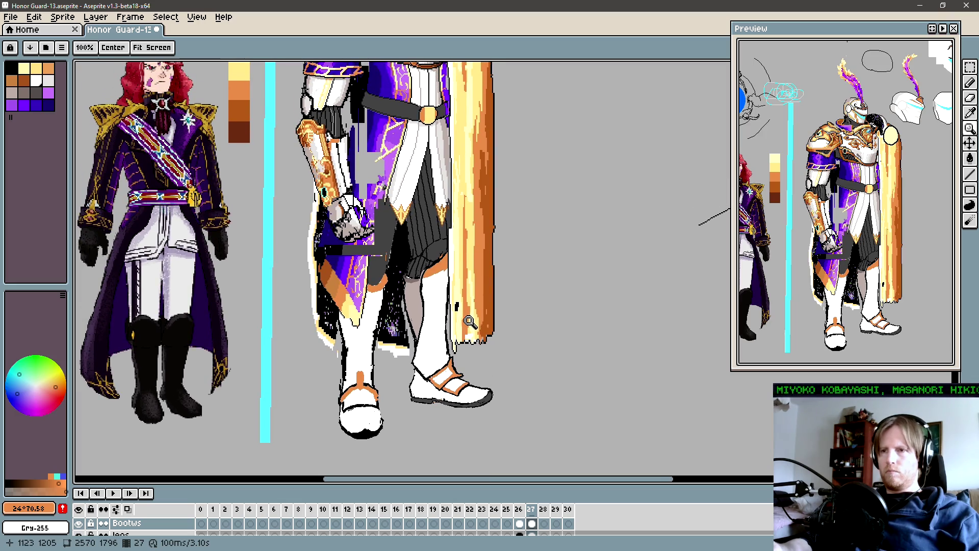
scroll(464, 320, "down", 1)
key("b")
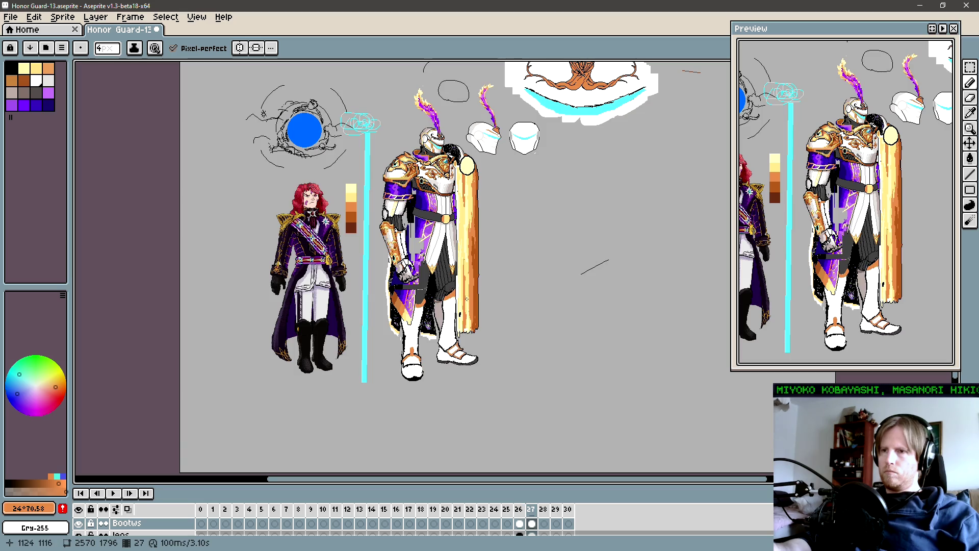
key("h")
scroll(467, 306, "up", 3)
left_click_drag(467, 306, 385, 381)
key("i")
left_click(385, 382)
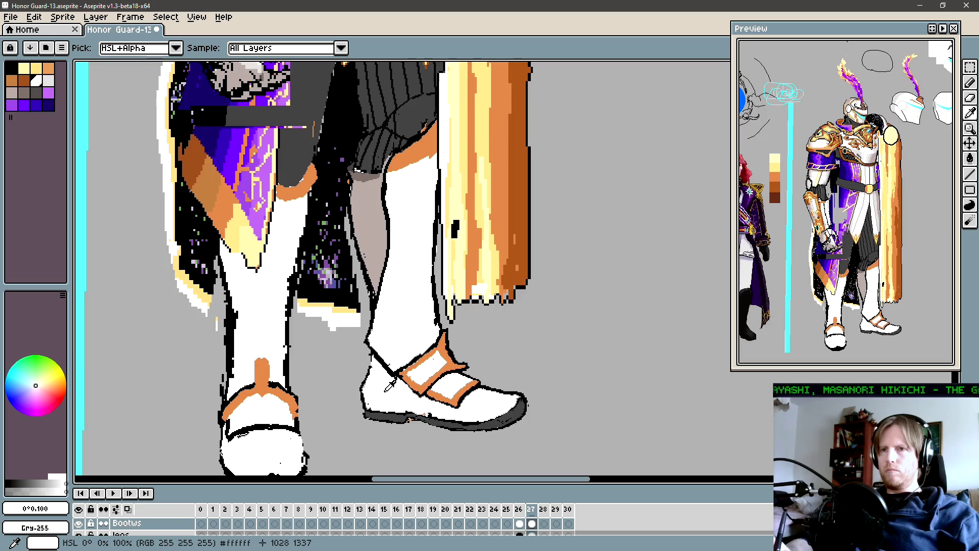
key("h")
scroll(410, 345, "down", 3)
left_click_drag(411, 345, 411, 370)
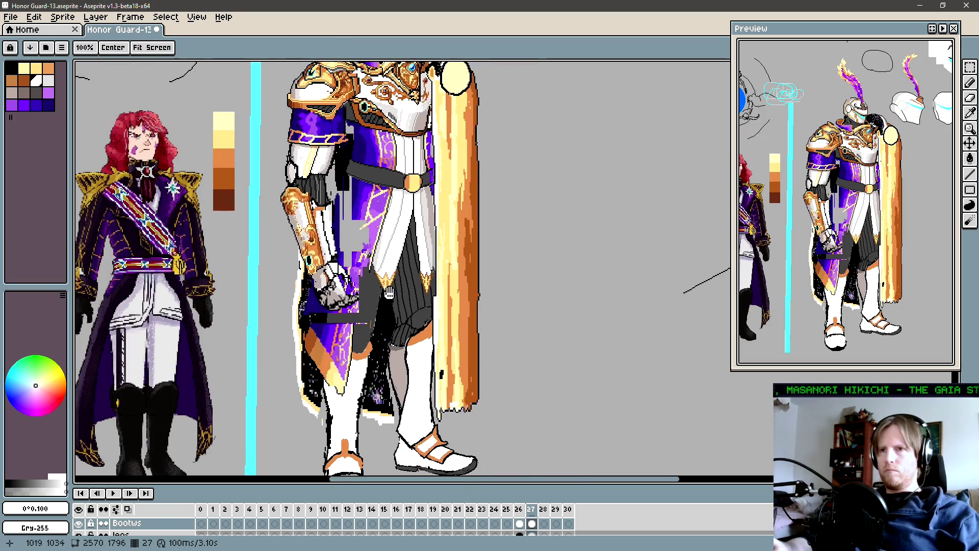
scroll(350, 207, "up", 4)
key("i")
scroll(350, 216, "down", 2)
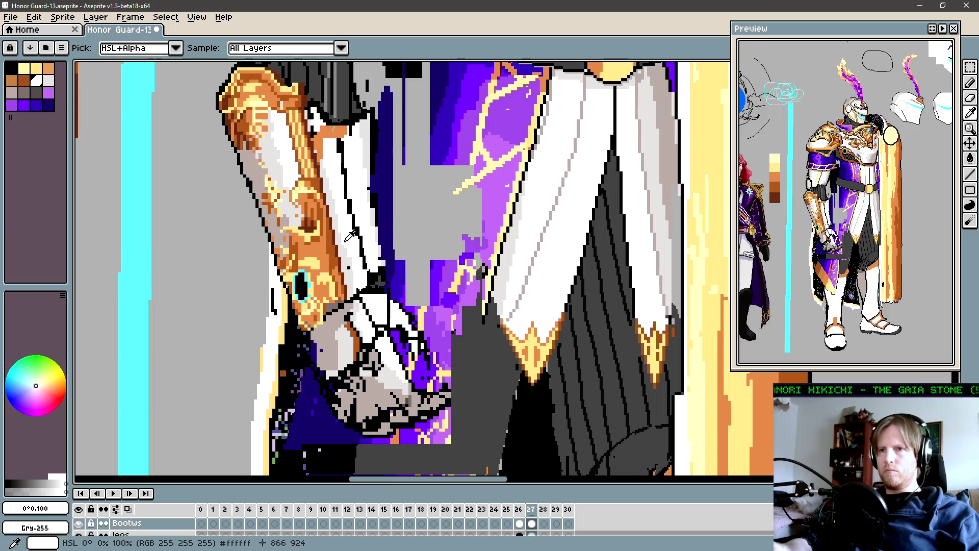
key("g")
scroll(458, 395, "down", 2)
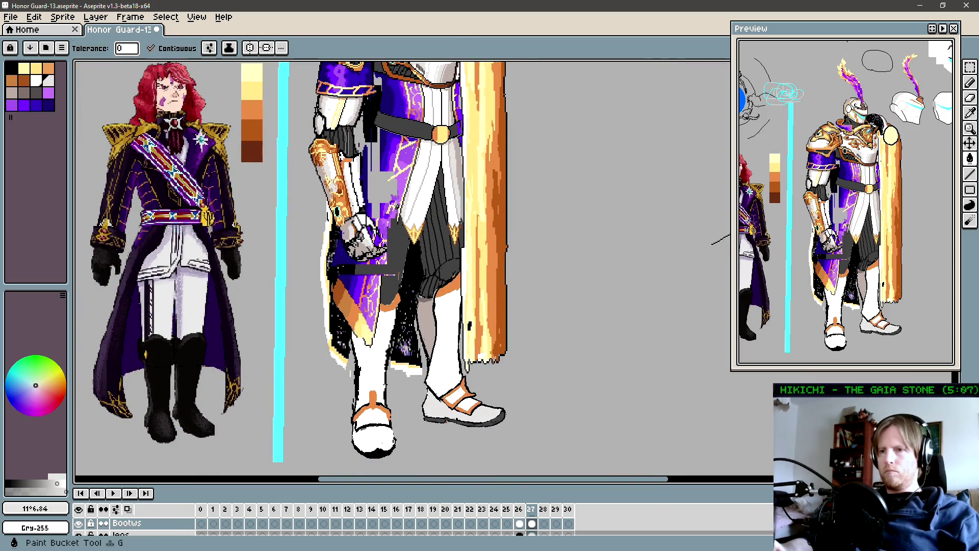
key("h")
Zoom in on the right shoe, paint a white toe highlight, and edge it with the shoe's light grey.
left_click_drag(464, 415, 474, 383)
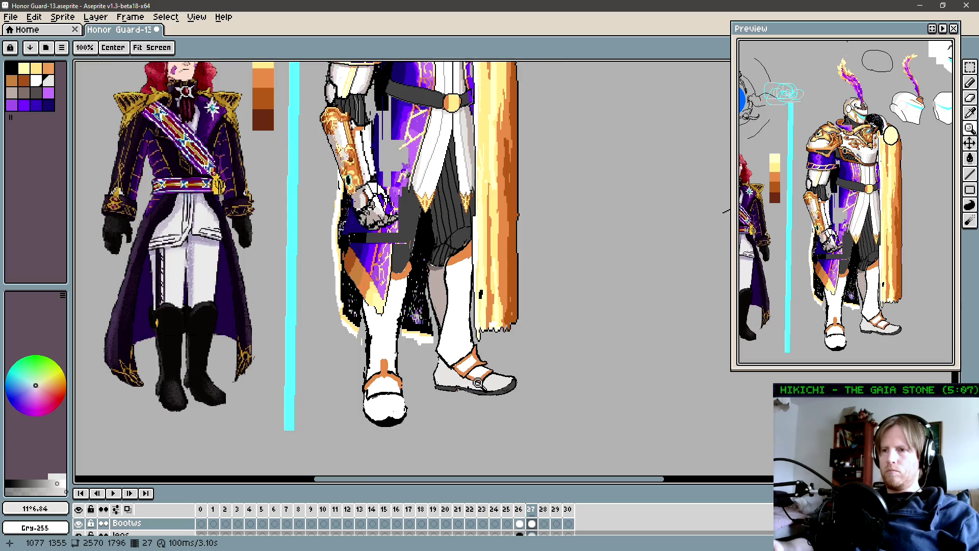
scroll(474, 381, "up", 2)
key("b")
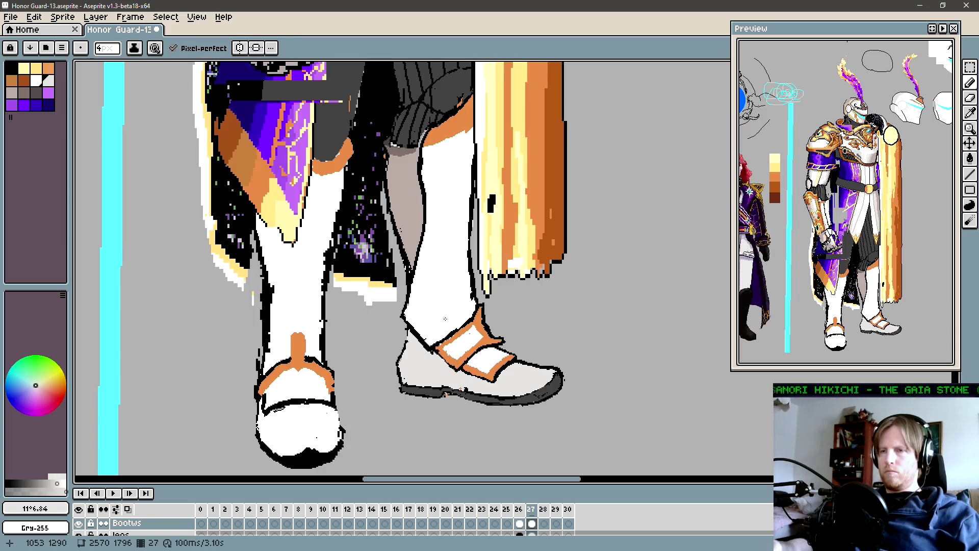
key("z")
left_click(542, 383)
key("b")
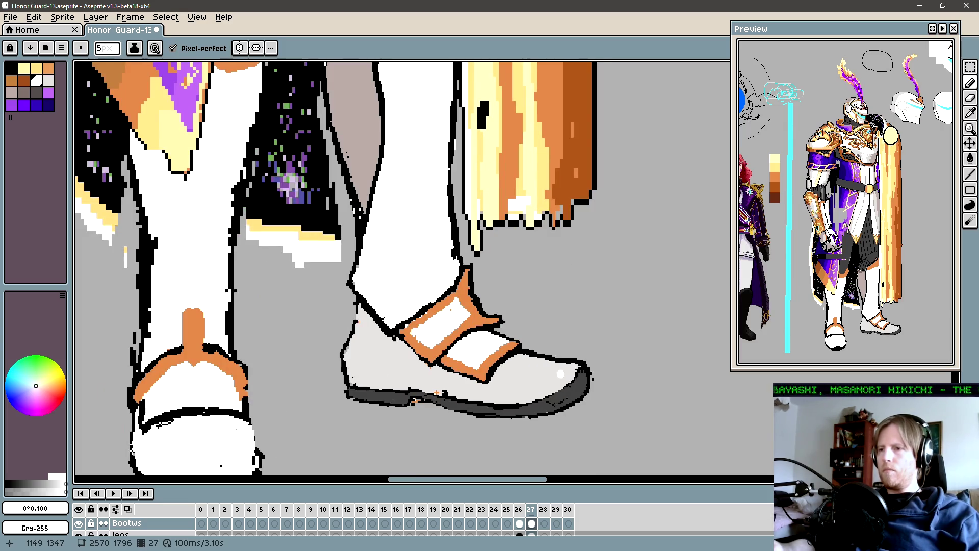
left_click_drag(560, 374, 543, 382)
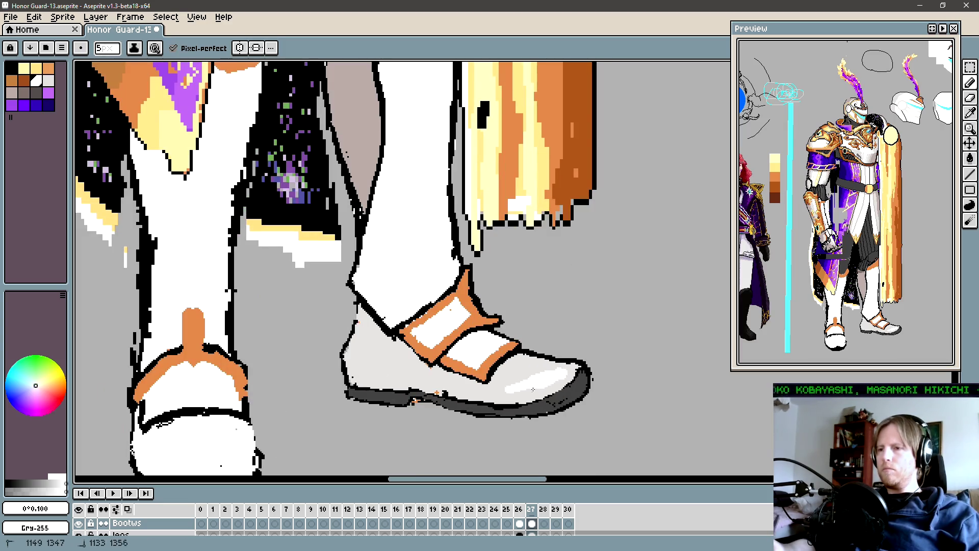
left_click_drag(544, 379, 528, 373)
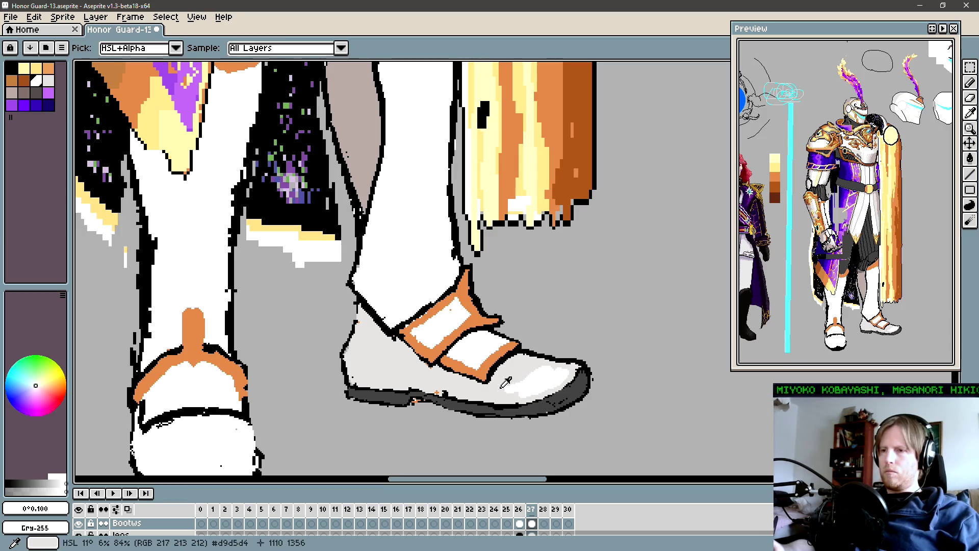
left_click(510, 389, "alt")
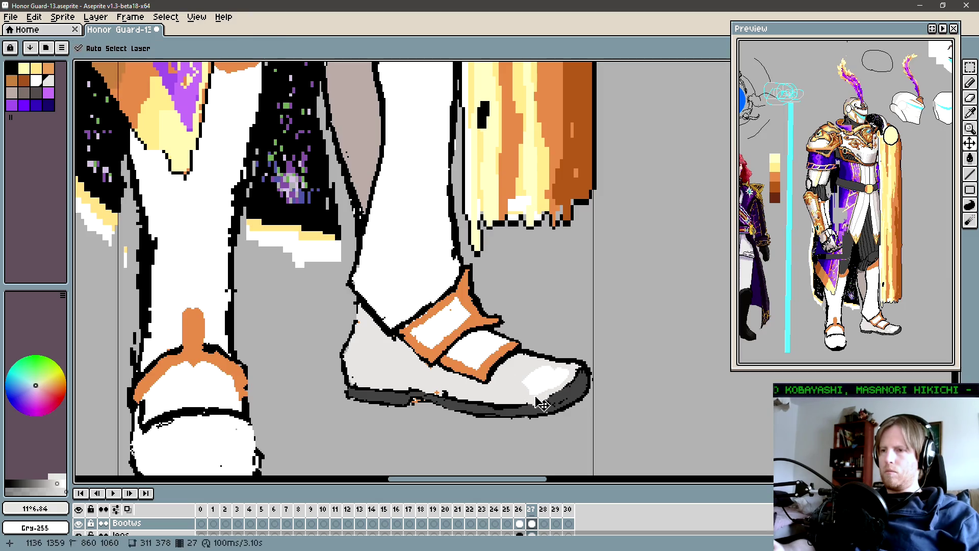
left_click_drag(526, 386, 517, 388)
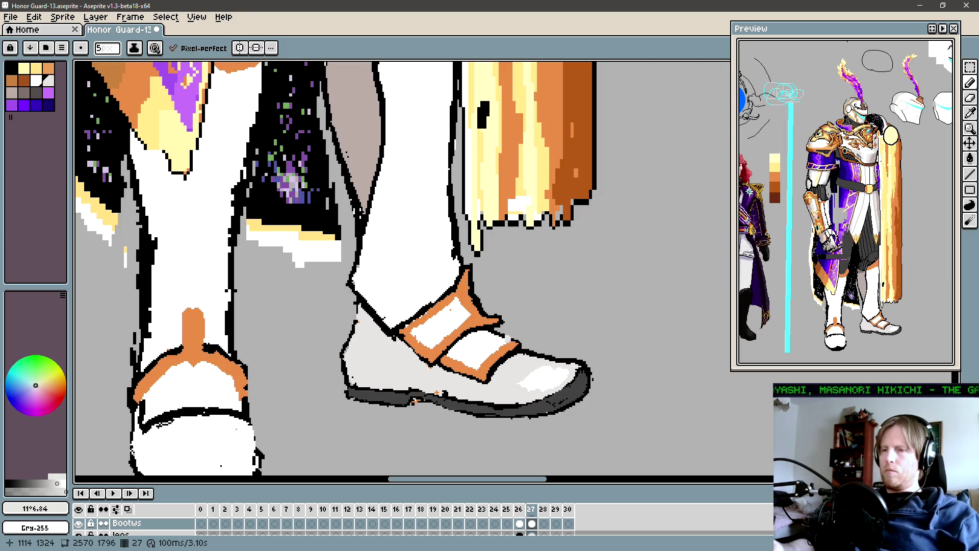
Zoom out over the legs and pick the boot's darker grey.
key("space")
scroll(517, 388, "down", 2)
scroll(482, 327, "down", 2)
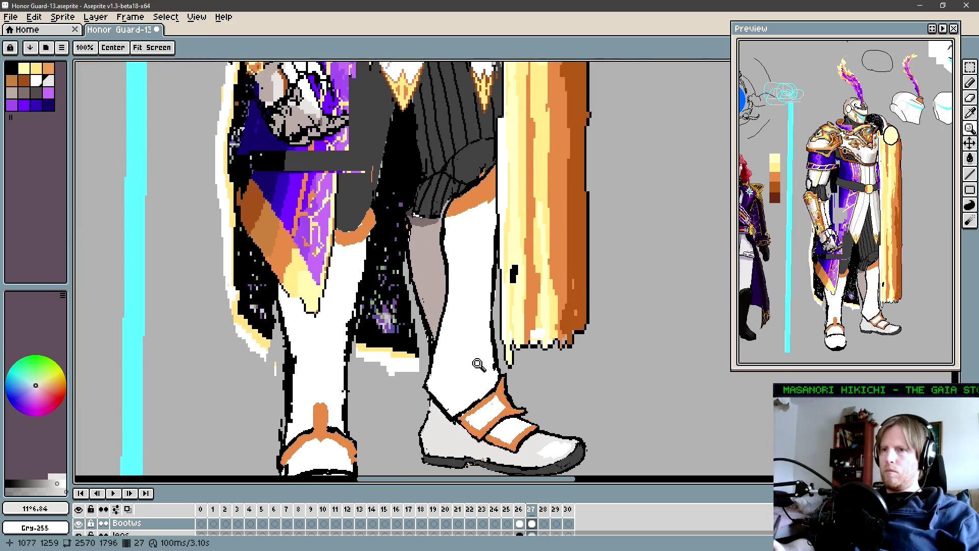
scroll(475, 213, "up", 3)
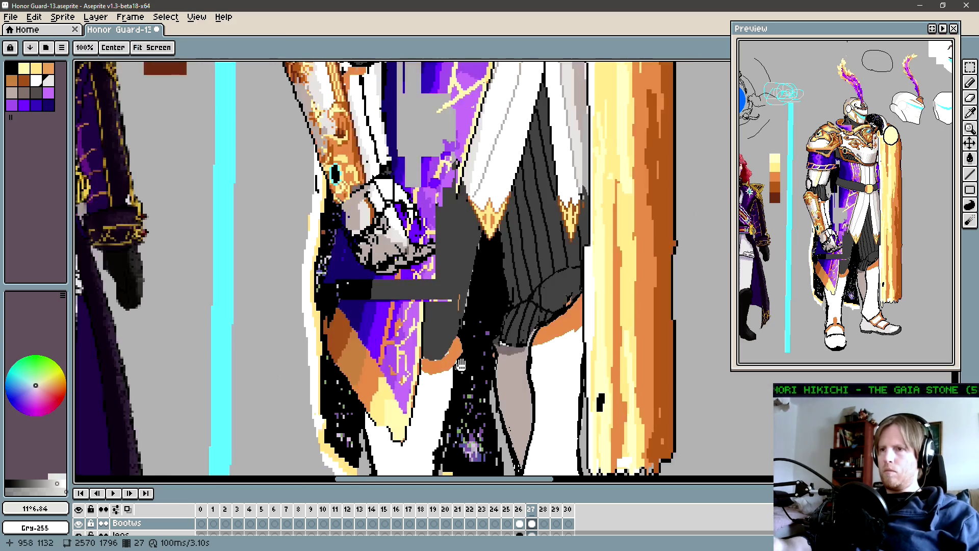
left_click(474, 213, "alt")
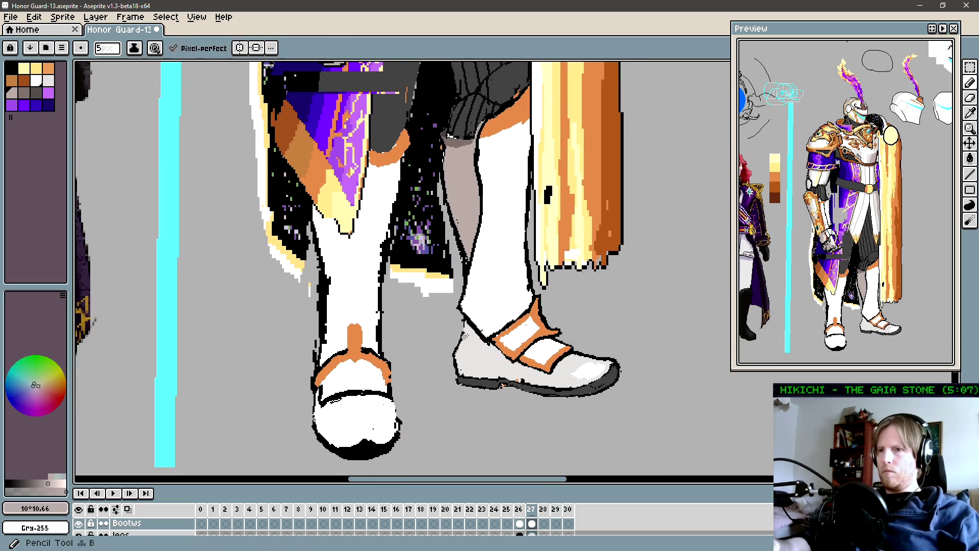
Draw a grey shading line down the shoe's heel and fill the back of the shoe darker grey.
scroll(484, 367, "up", 1)
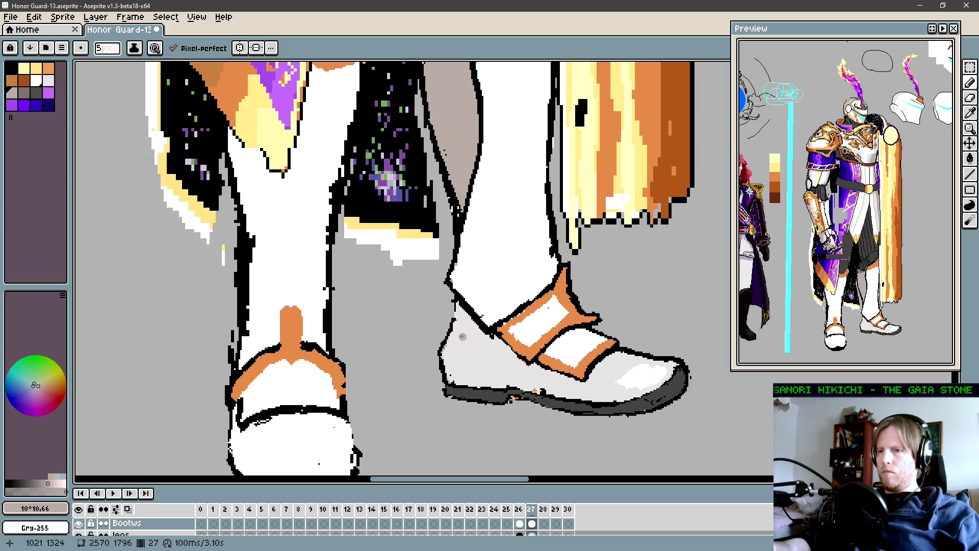
mouse_move(475, 326)
left_mouse_down()
mouse_move(473, 363)
mouse_move(497, 387)
left_mouse_up()
key("g")
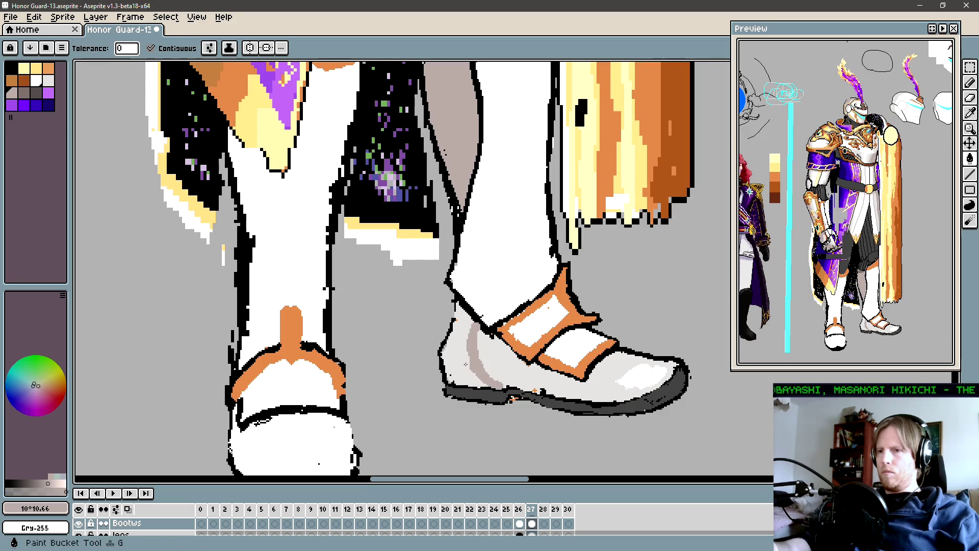
left_click(461, 357)
key("b")
Pick a grey from the boot and bring the right shoe back into view.
scroll(510, 306, "up", 5)
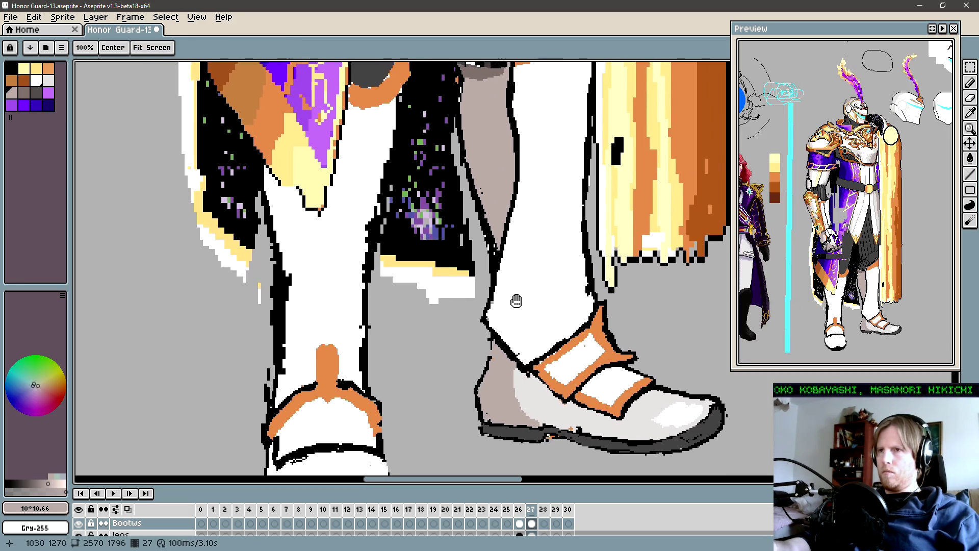
left_click(499, 159, "alt")
scroll(498, 255, "down", 3)
scroll(486, 317, "up", 1)
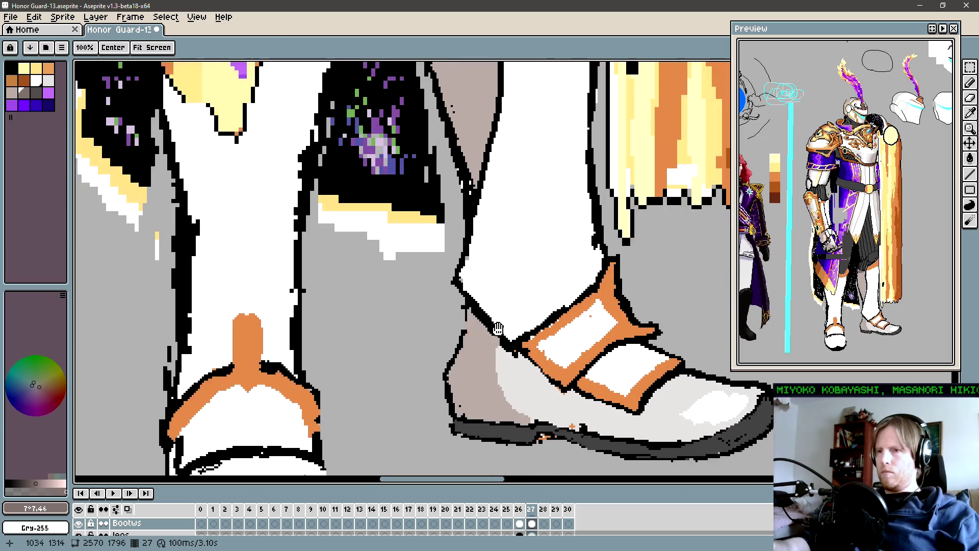
scroll(476, 343, "down", 1)
scroll(476, 342, "right", 2)
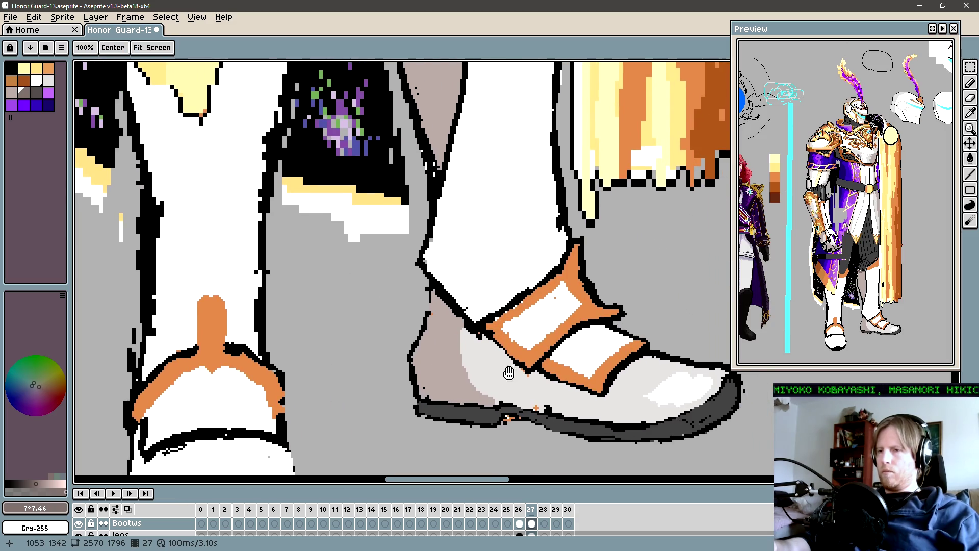
left_click_drag(466, 341, 470, 384)
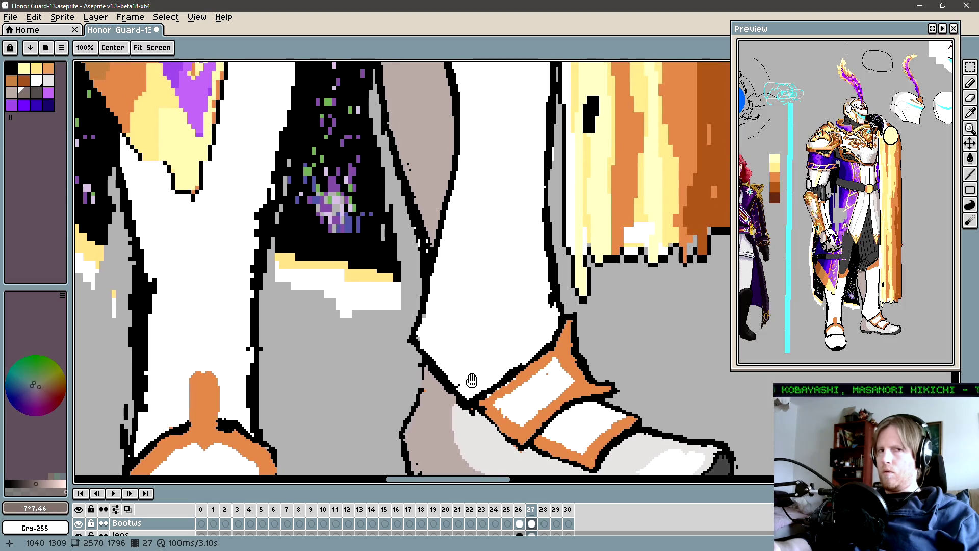
scroll(481, 354, "down", 1)
key("space")
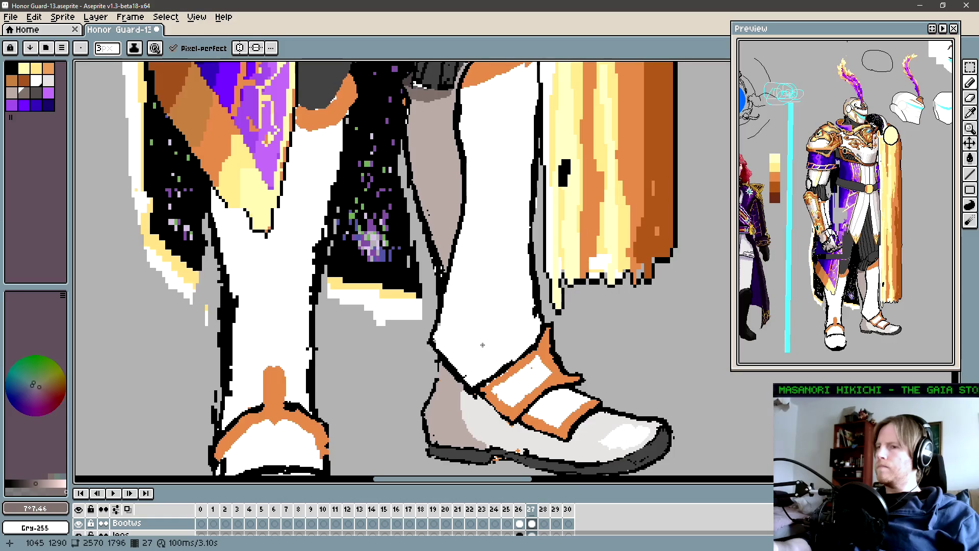
Draw two light grey shading lines down the white boot leg with an enlarged brush.
left_click(484, 405, "alt")
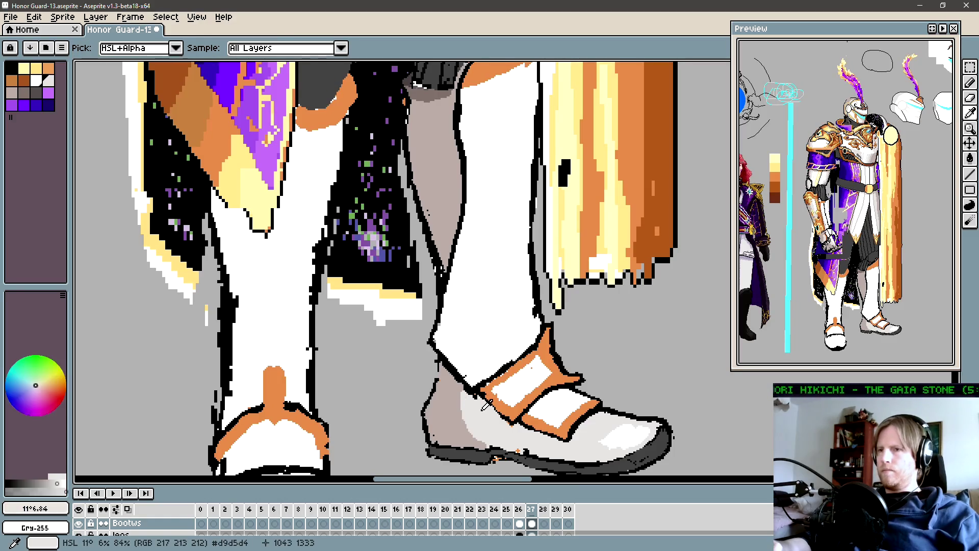
left_click_drag(509, 229, 494, 274)
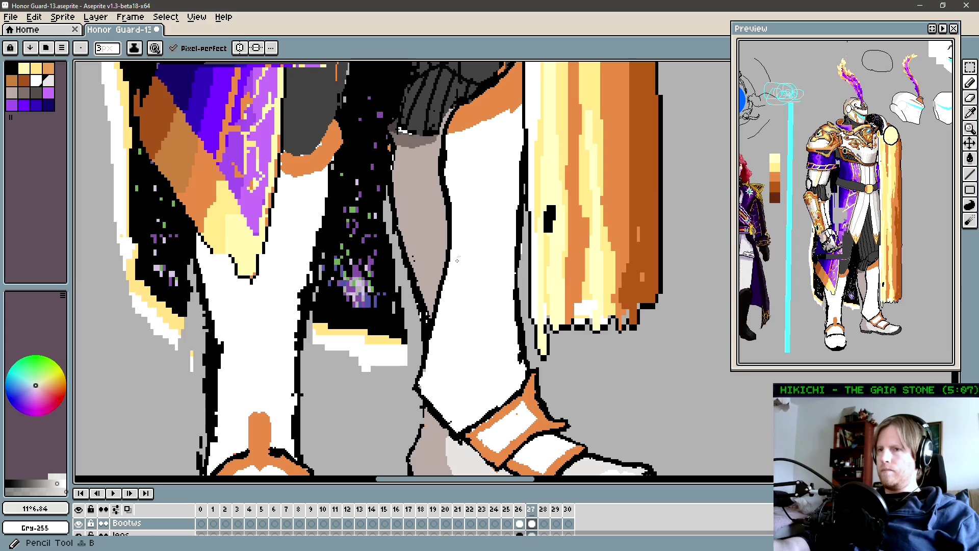
key("plus")
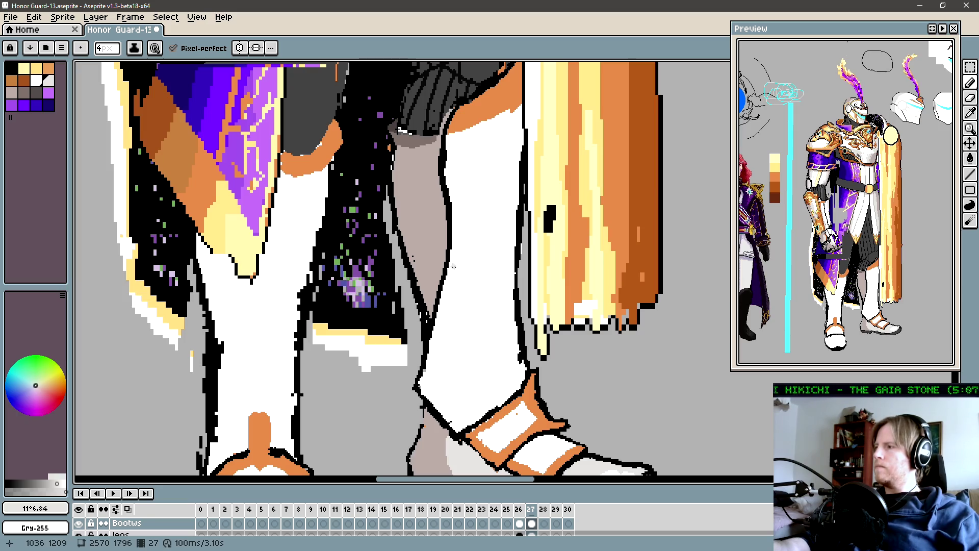
mouse_move(453, 269)
left_mouse_down()
mouse_move(452, 261)
mouse_move(467, 363)
left_mouse_up()
scroll(472, 311, "down", 2)
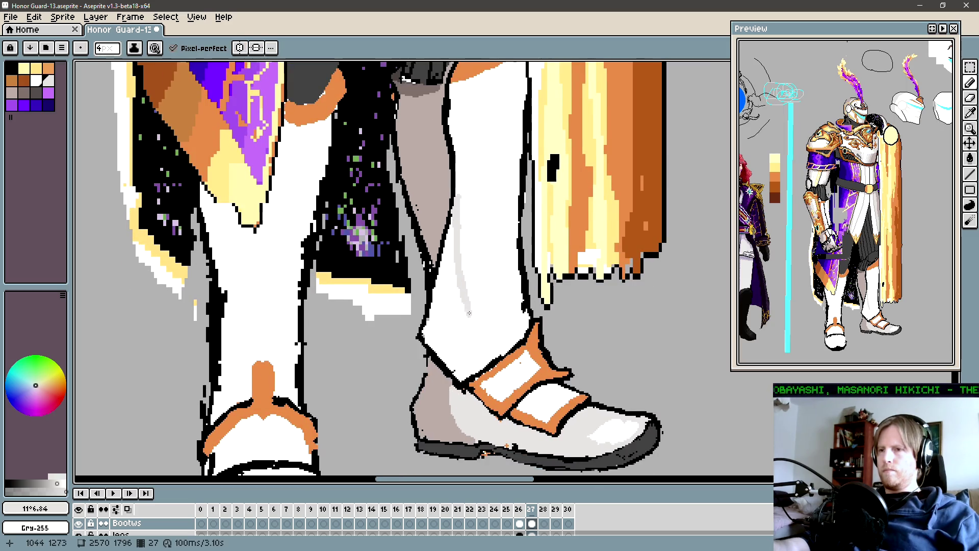
left_click_drag(468, 304, 494, 352)
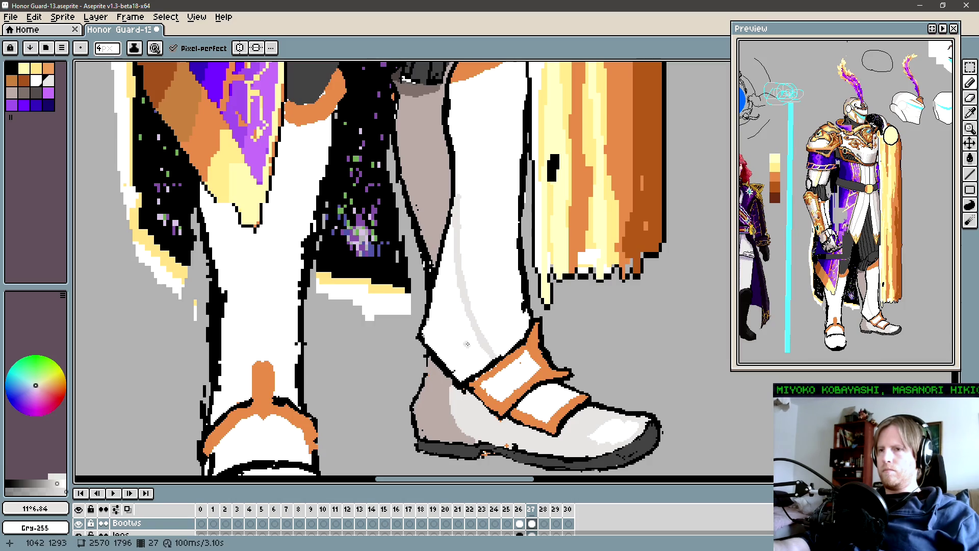
scroll(483, 328, "down", 5)
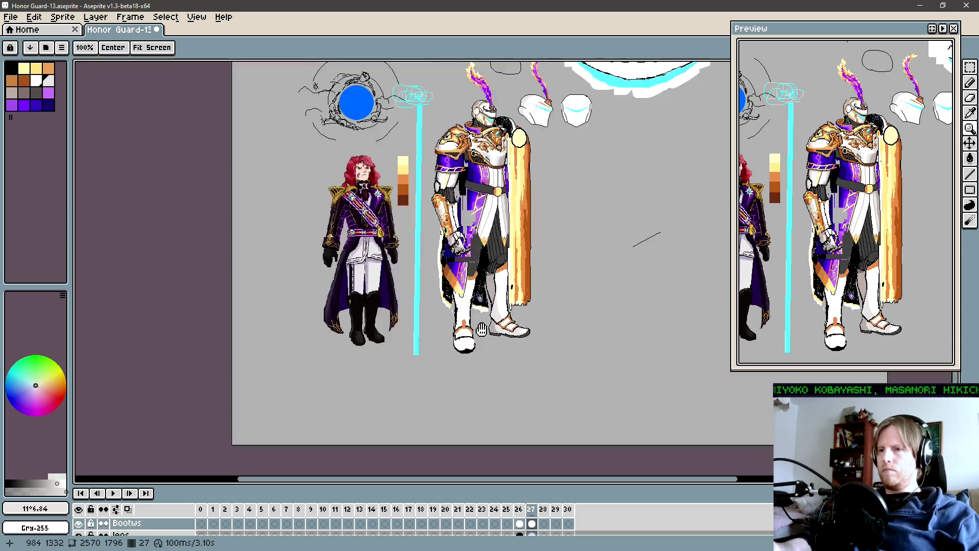
left_click_drag(482, 328, 479, 354)
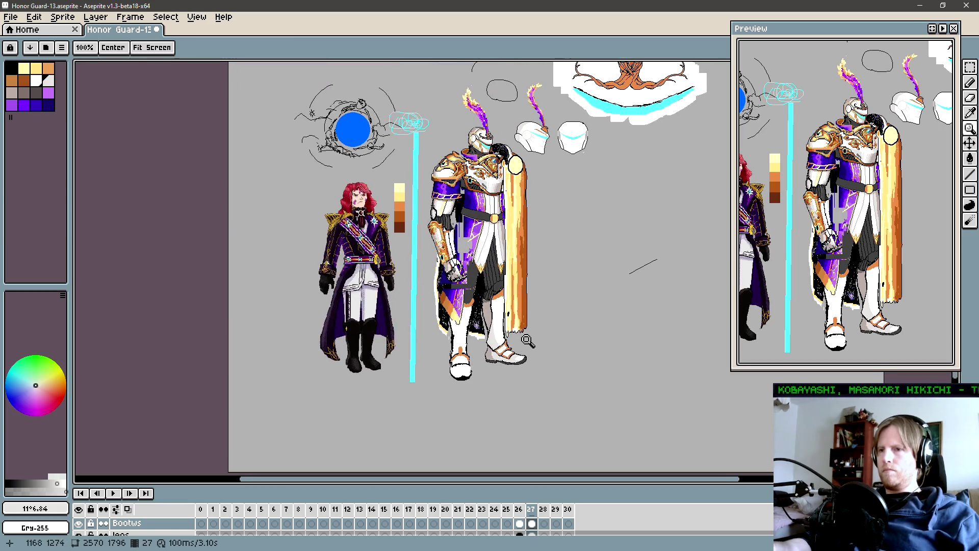
scroll(490, 340, "up", 3)
left_click_drag(521, 330, 515, 329)
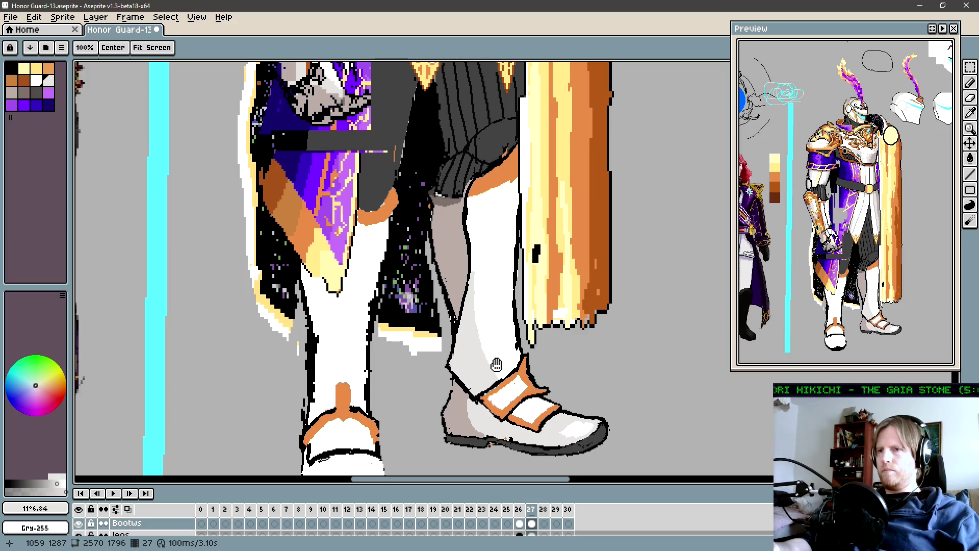
left_click_drag(497, 360, 514, 341)
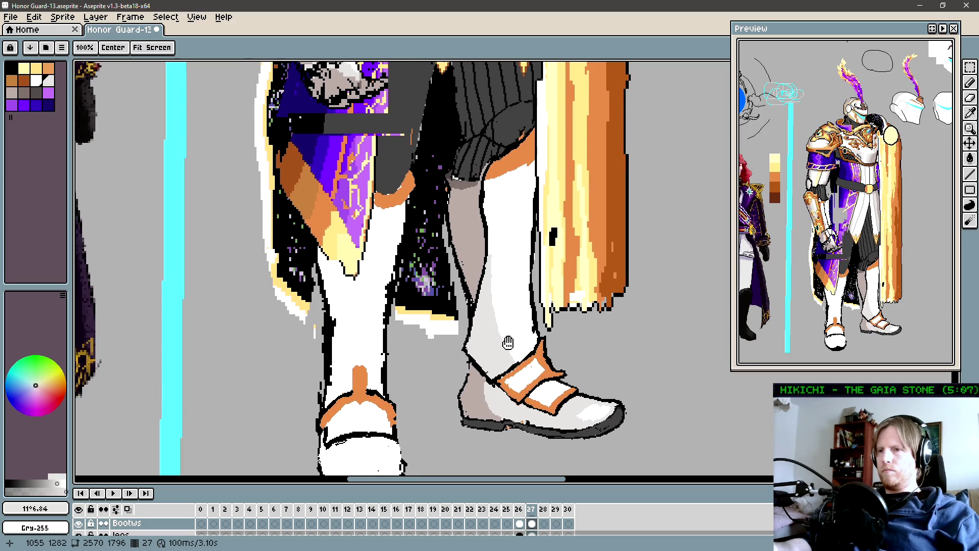
scroll(508, 342, "down", 4)
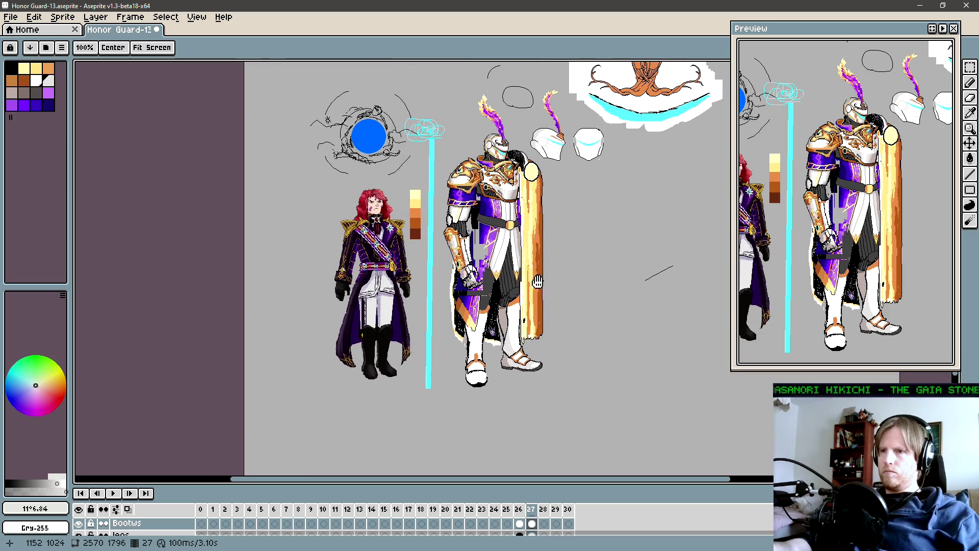
key("g")
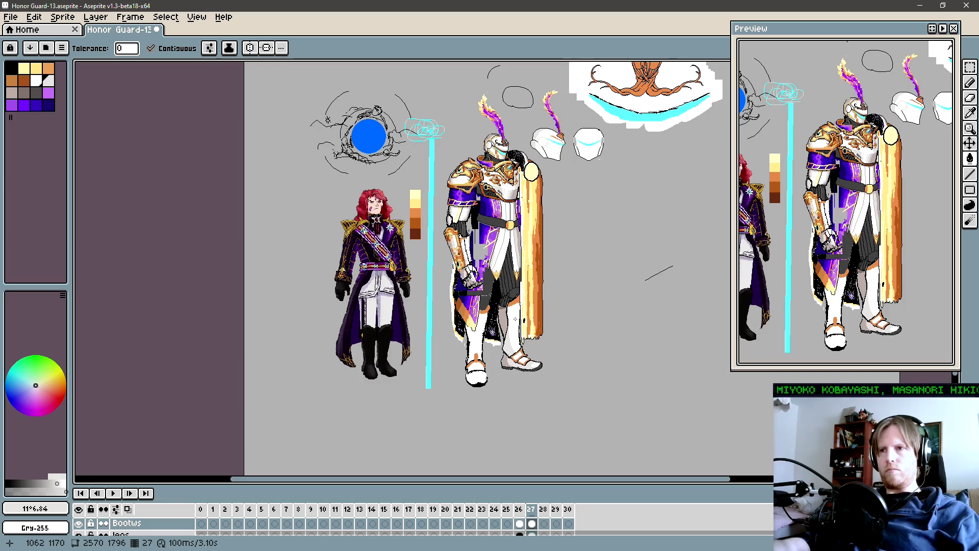
key("z")
Zoom in and drag the belt layer one pixel right and down with the Move tool.
scroll(512, 289, "up", 2)
scroll(510, 288, "up", 4)
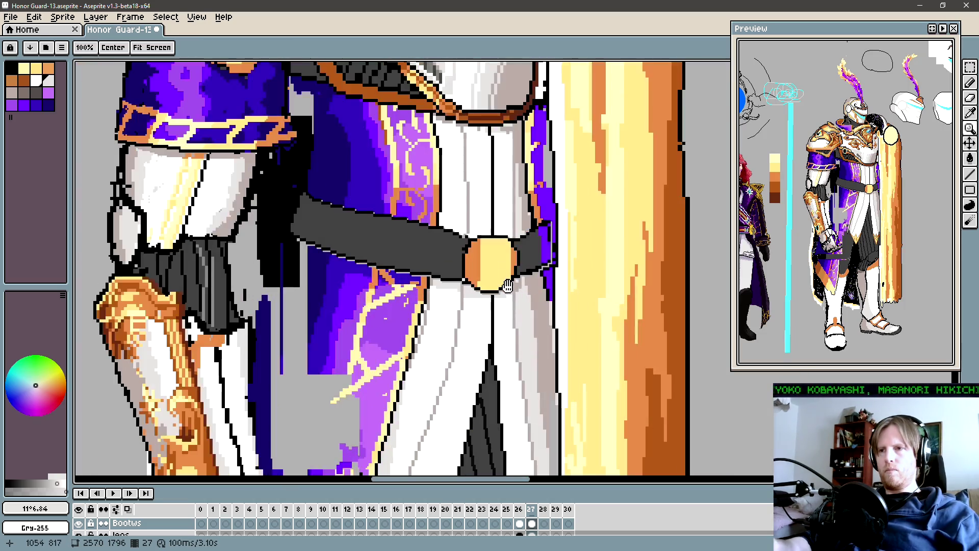
key("g")
key("z")
scroll(490, 286, "up", 3)
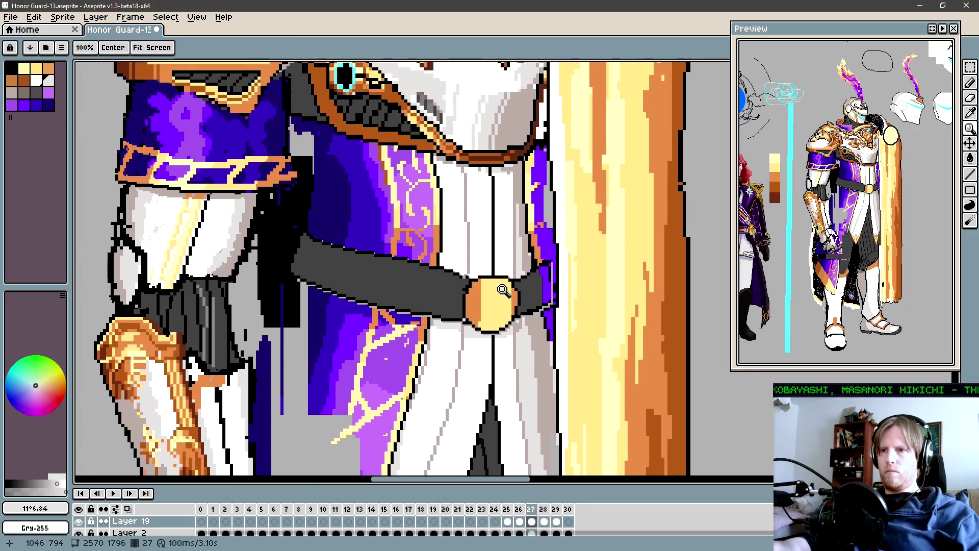
key("m")
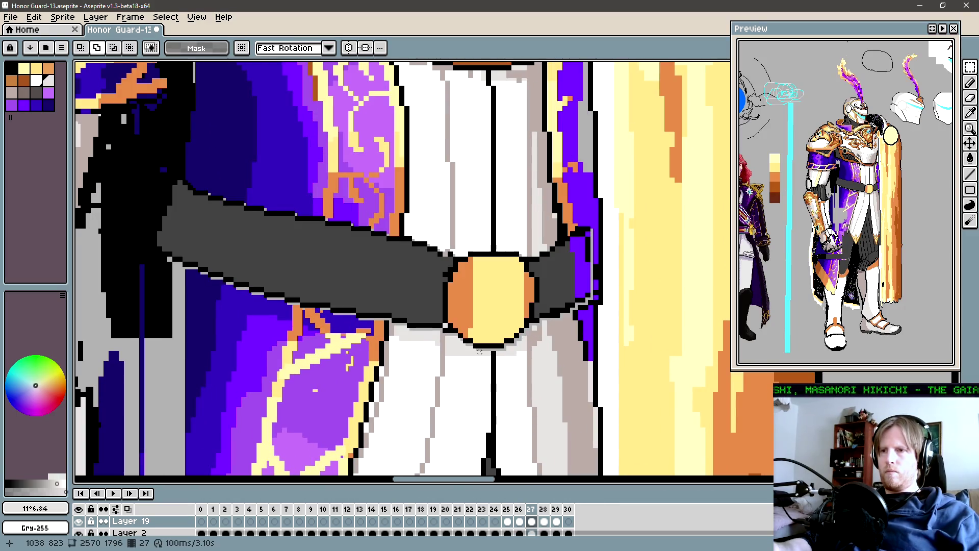
key("z")
scroll(487, 344, "up", 1)
left_click(515, 339, "ctrl")
left_click_drag(528, 343, 529, 345)
Nudge the belt with the arrow keys, settling it one pixel down-right, then compare against frame 0.
scroll(526, 343, "down", 5)
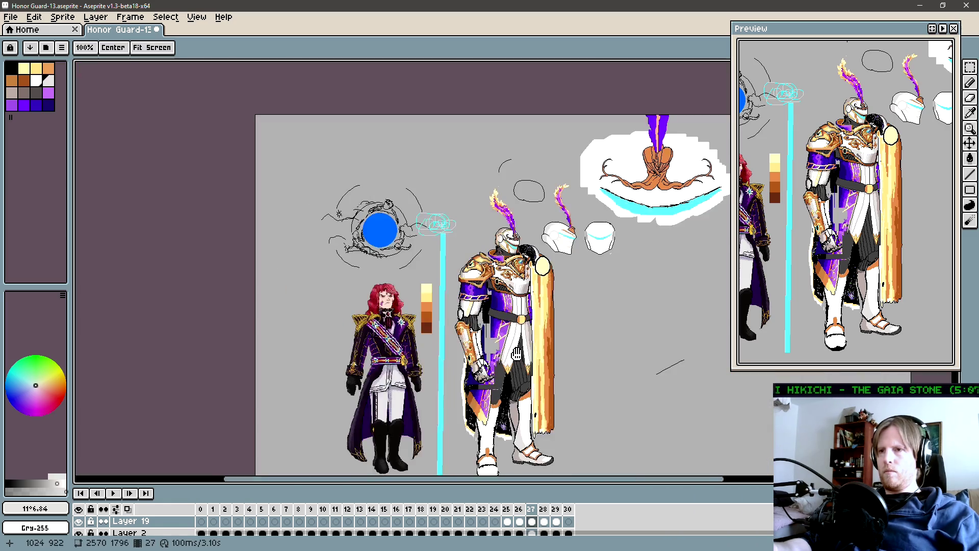
left_click_drag(516, 354, 510, 297)
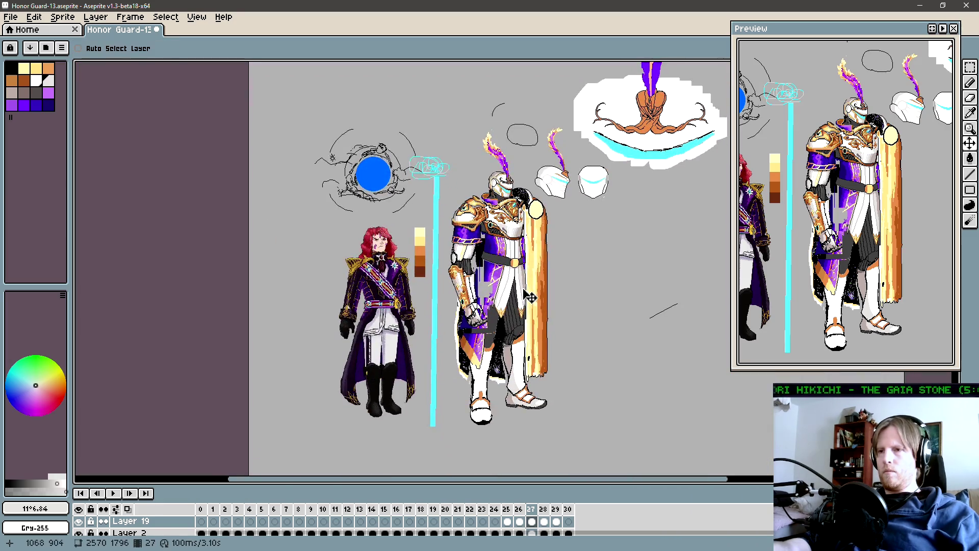
left_click_drag(540, 345, 541, 345)
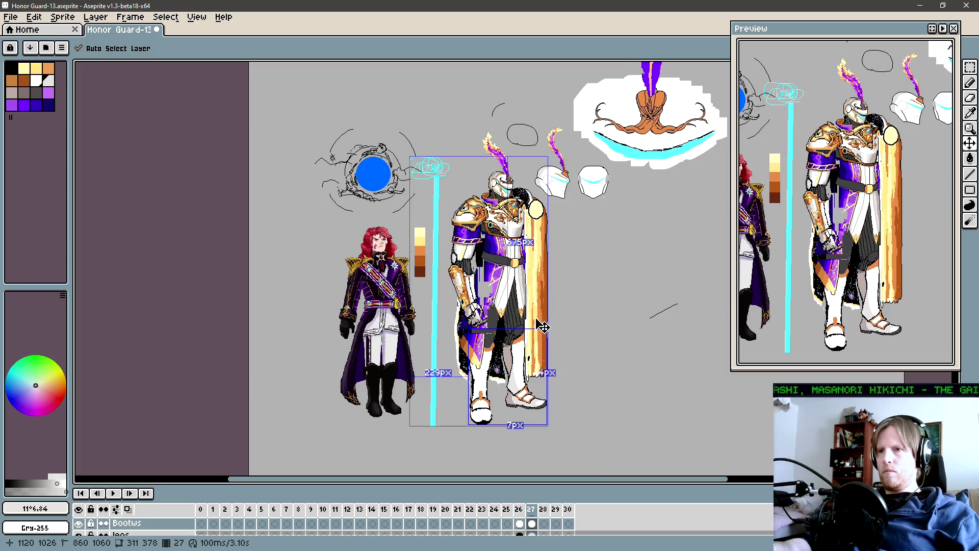
scroll(542, 298, "up", 3)
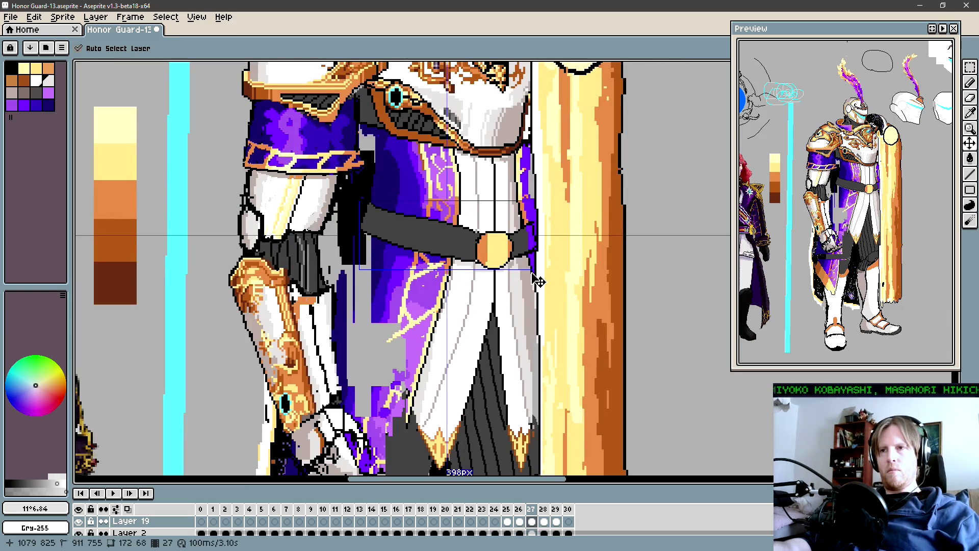
key("Left")
key("Up")
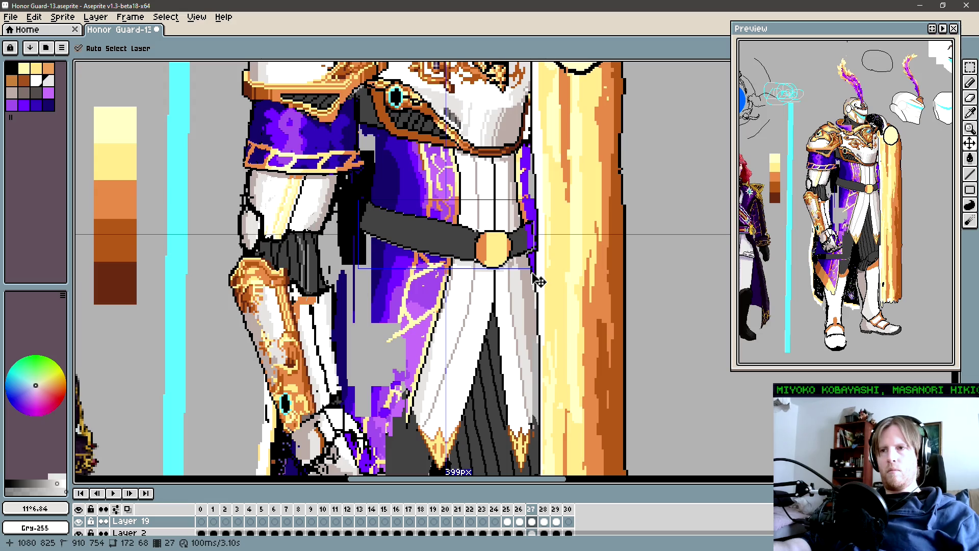
key("Right")
key("Down")
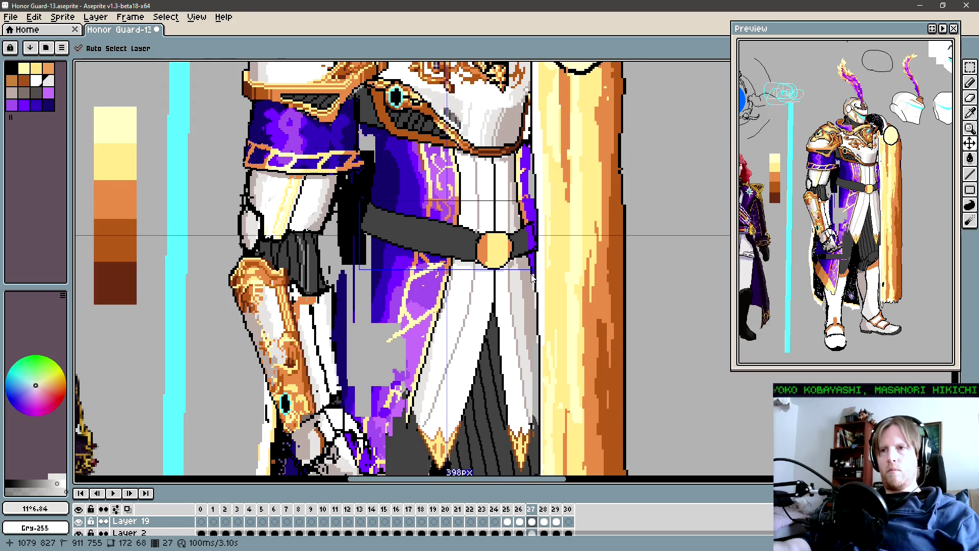
key("Left")
key("Up")
key("Right")
key("Down")
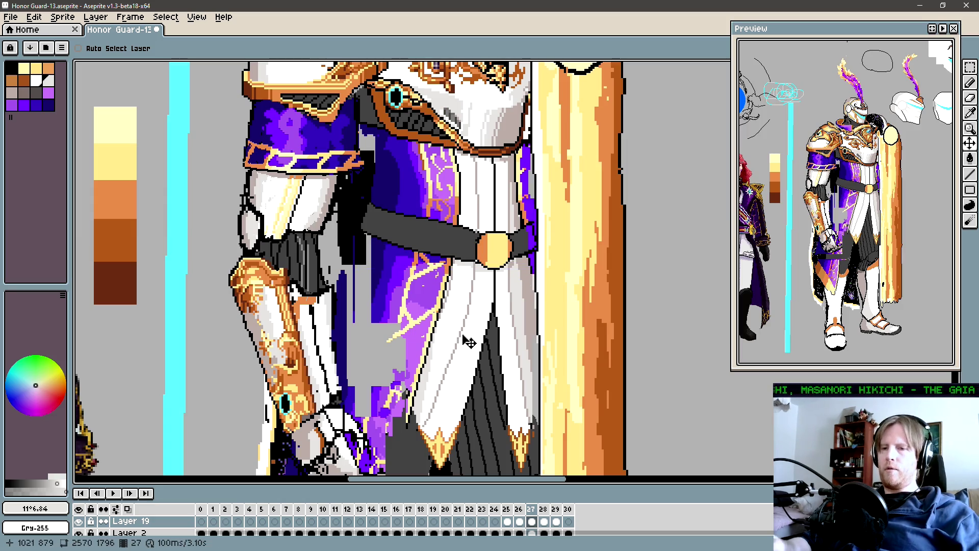
left_click(201, 521)
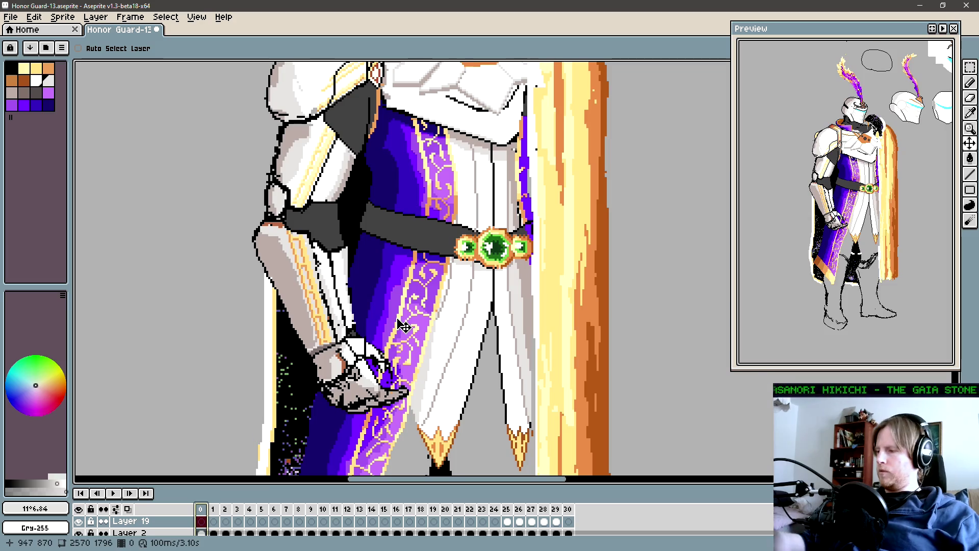
Step through the frames to compare the gold-armour versions around frames 25 and 26.
scroll(405, 326, "down", 3)
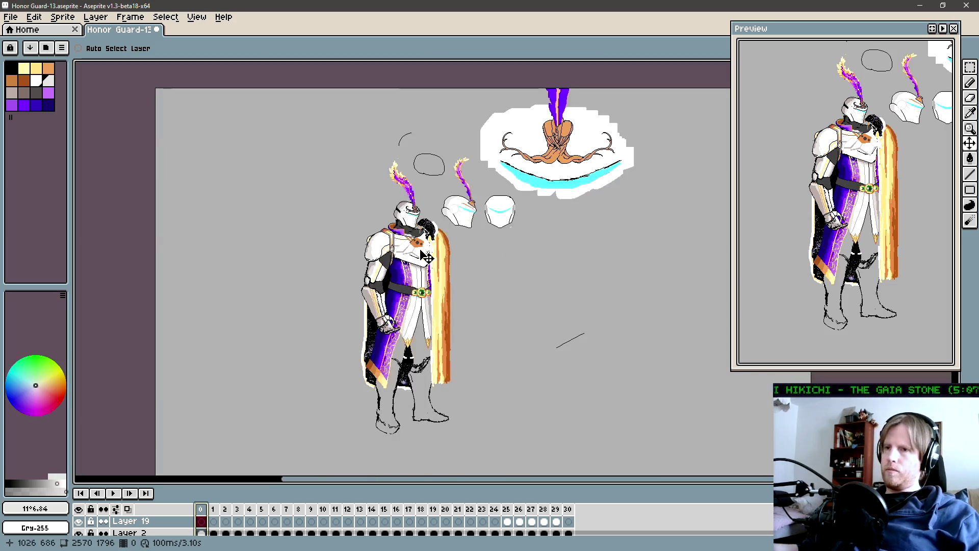
key("period")
key("period")
key("period")
key("period")
key("period")
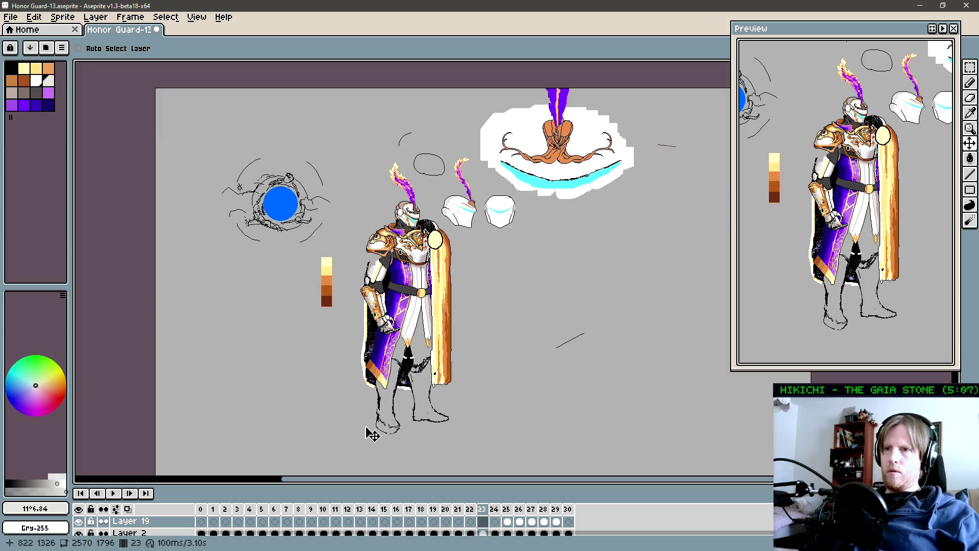
key("period")
key("comma")
key("period")
key("comma")
key("comma")
key("comma")
key("comma")
key("comma")
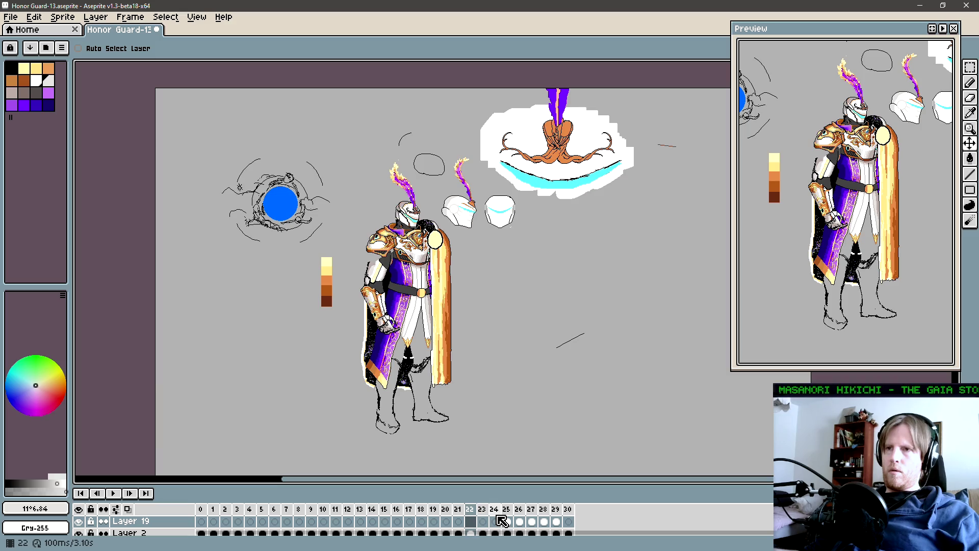
Select frames 0 through 19, delete them, and play the remaining eleven frames.
left_click(437, 516)
left_click_drag(438, 510, 168, 512)
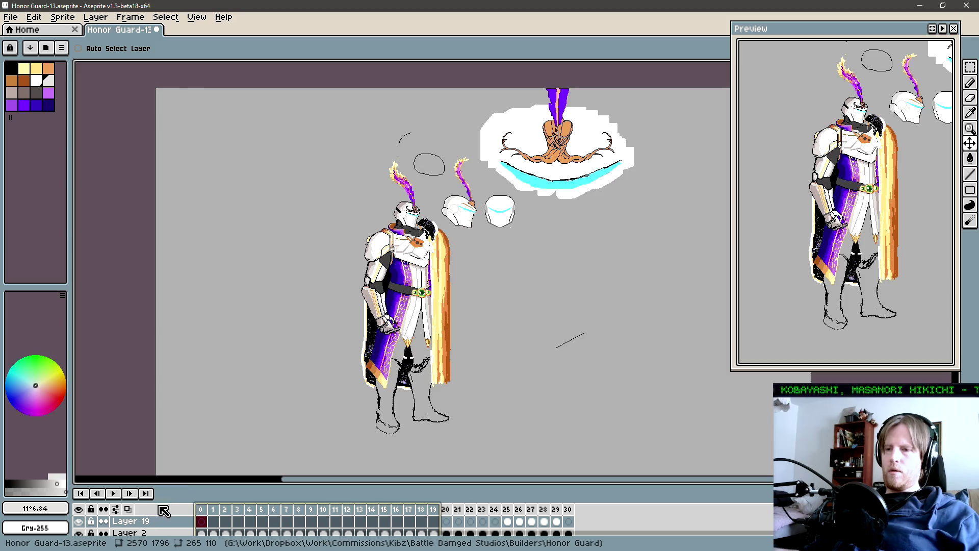
key("Delete")
key("Return")
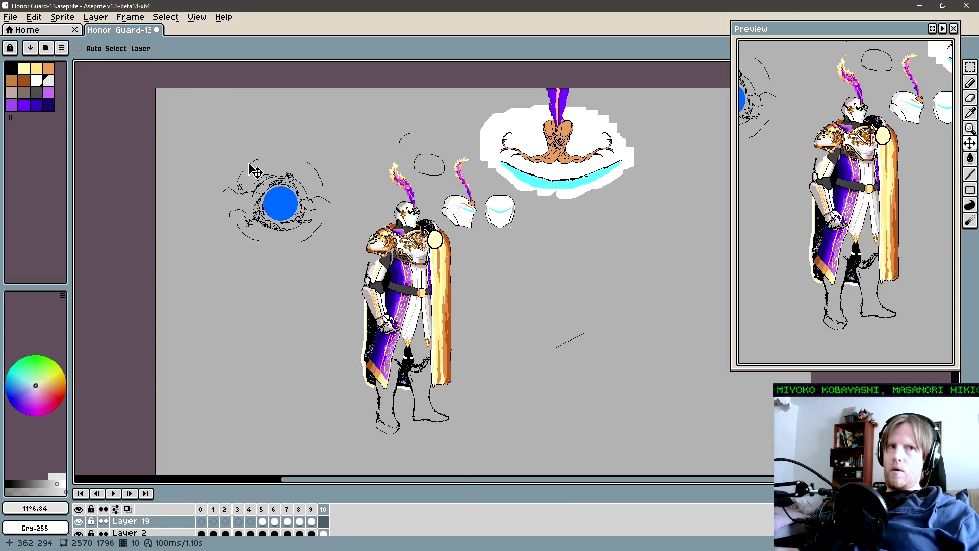
Save Honor Guard-13, close its tab, and reopen it from Recent files.
left_click(12, 19)
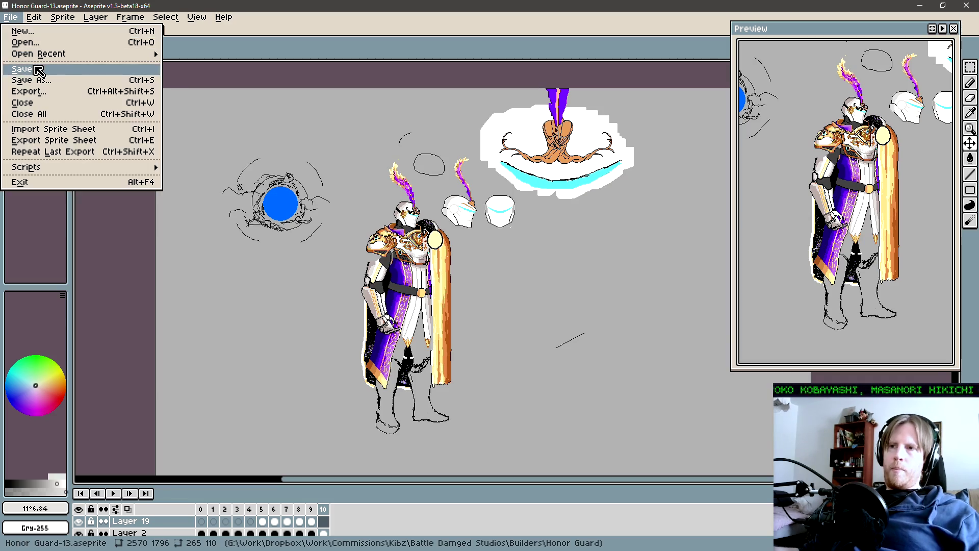
left_click(38, 70)
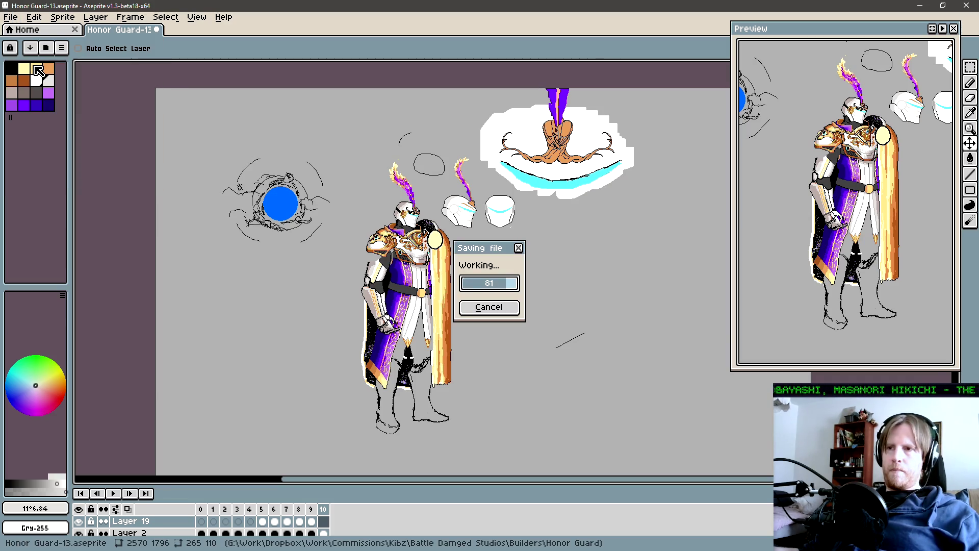
left_click(156, 30)
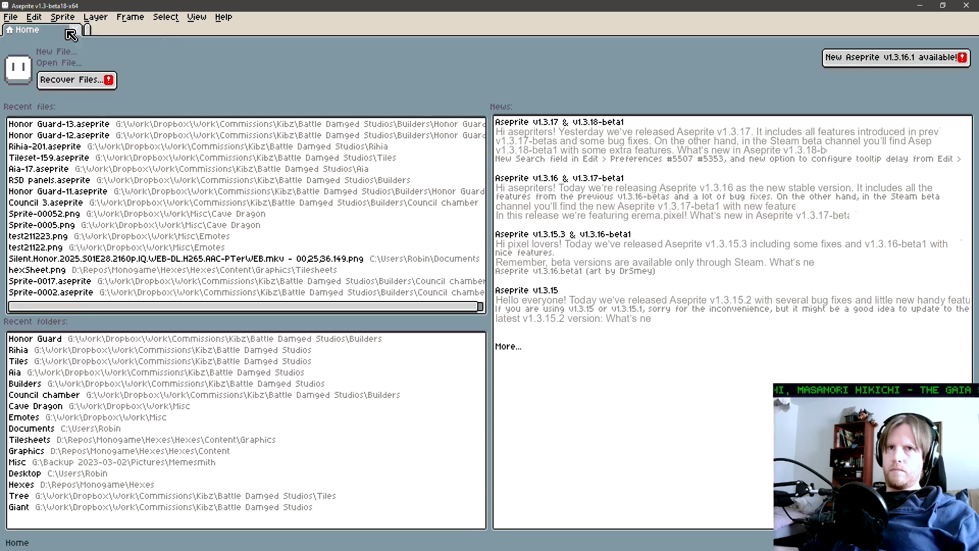
left_click(128, 137)
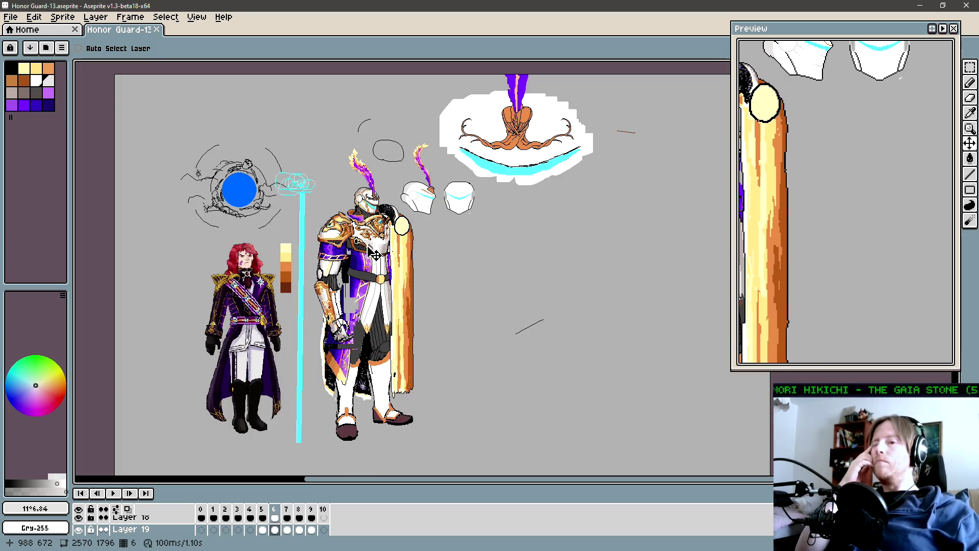
Pick white and fill the right shoe's toe and heel and the left shoe's dark toe white.
scroll(371, 254, "up", 3)
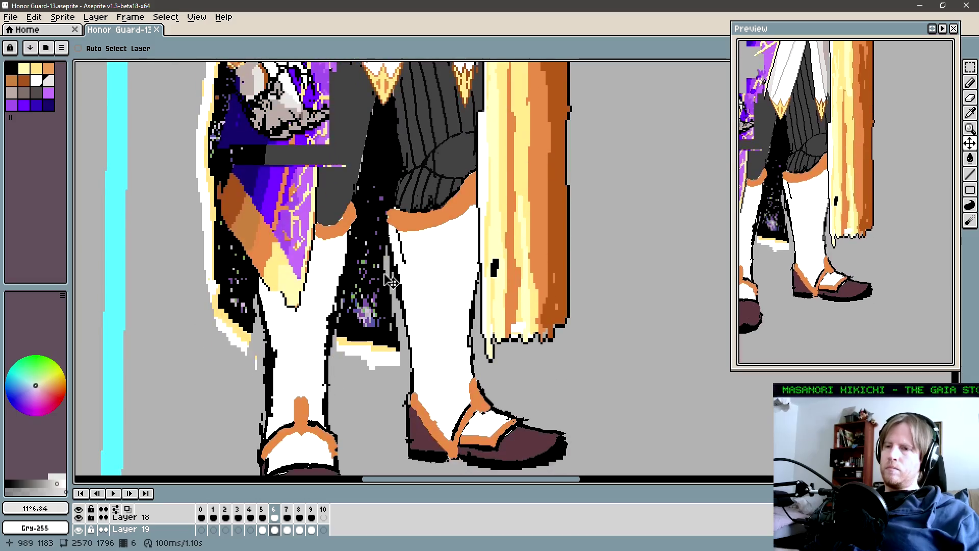
scroll(408, 293, "down", 1)
key("i")
left_click(408, 294)
key("v")
key("ctrl+z")
key("g")
left_click(424, 366)
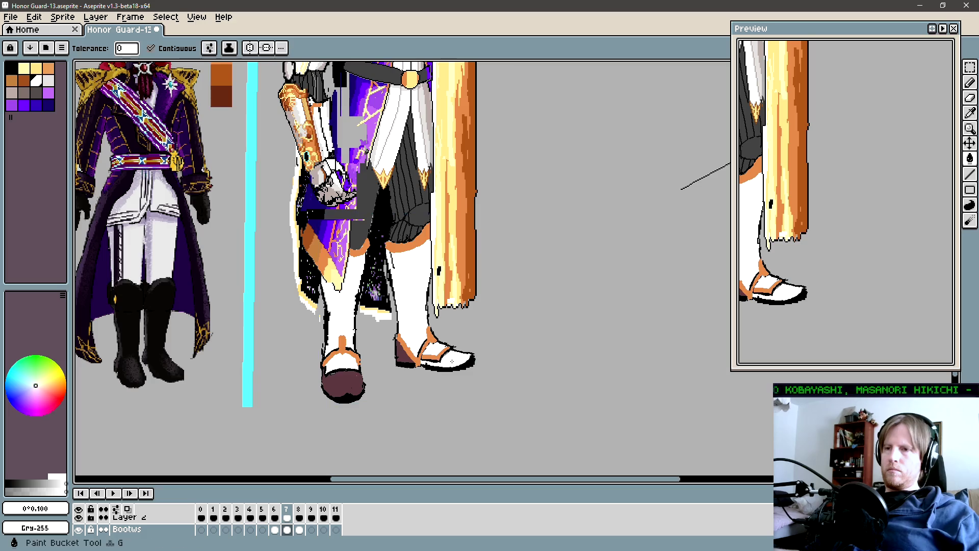
left_click(406, 357)
left_click(346, 384)
scroll(380, 319, "down", 3)
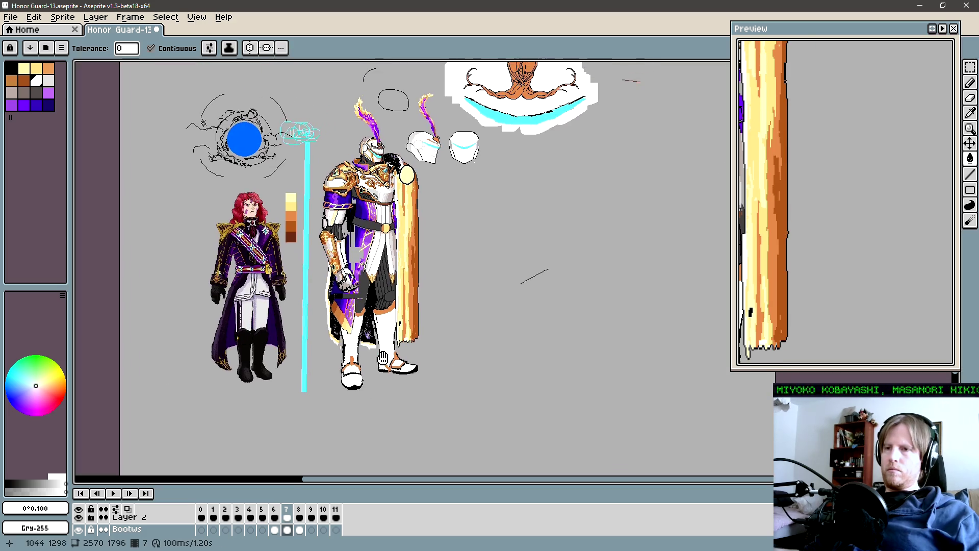
scroll(381, 320, "up", 1)
scroll(407, 301, "left", 2)
key("Right")
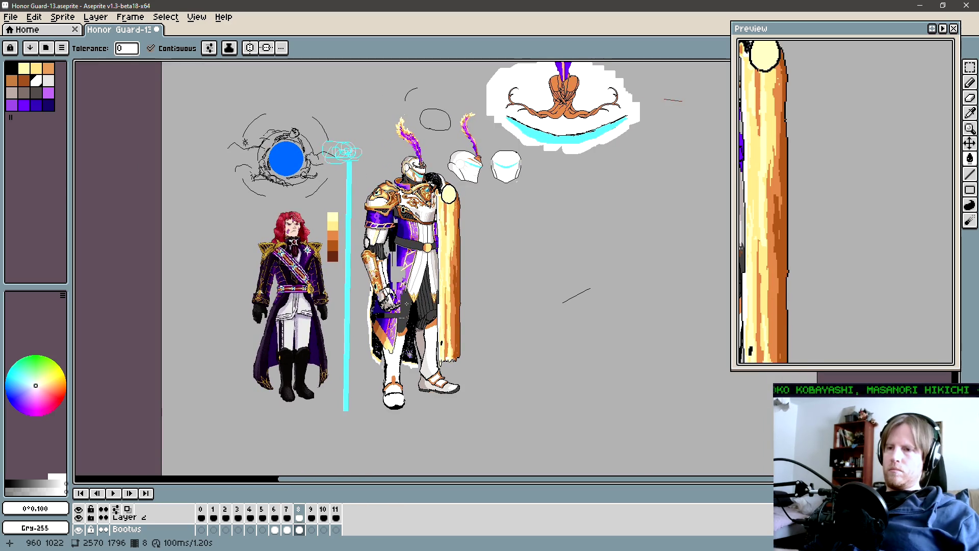
Pick black and outline the top edge of the near shoe's strap.
scroll(429, 378, "up", 4)
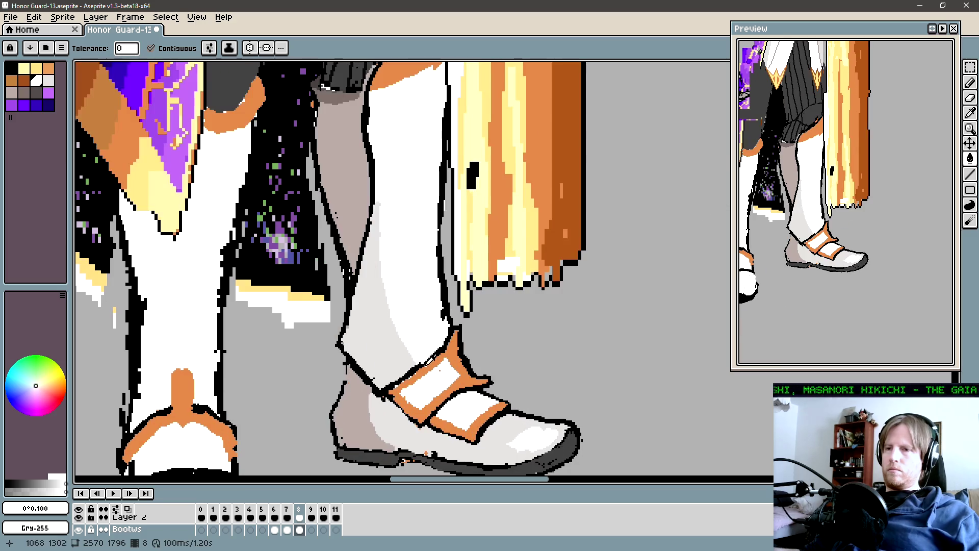
left_click(421, 362, "alt")
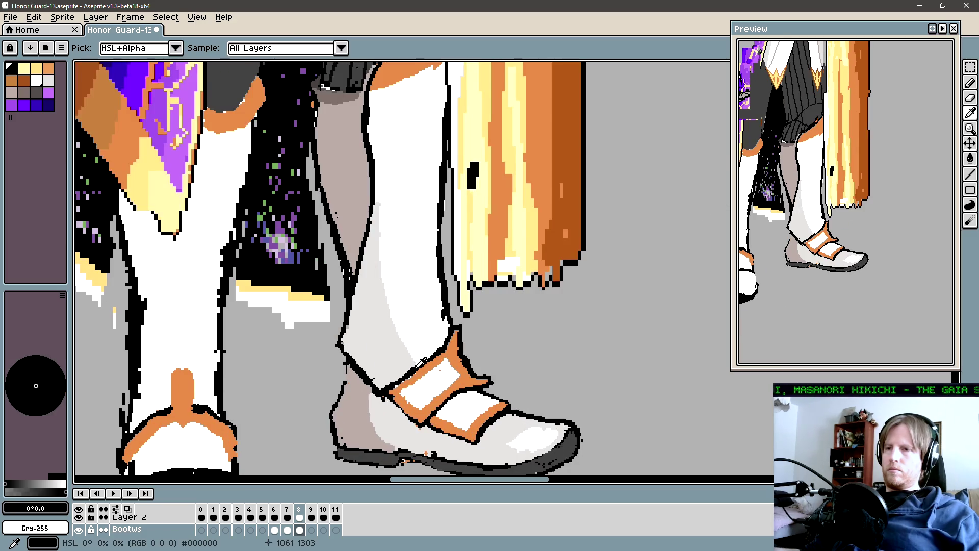
key("b")
mouse_move(421, 368)
left_mouse_down()
mouse_move(439, 348)
mouse_move(380, 388)
left_mouse_up()
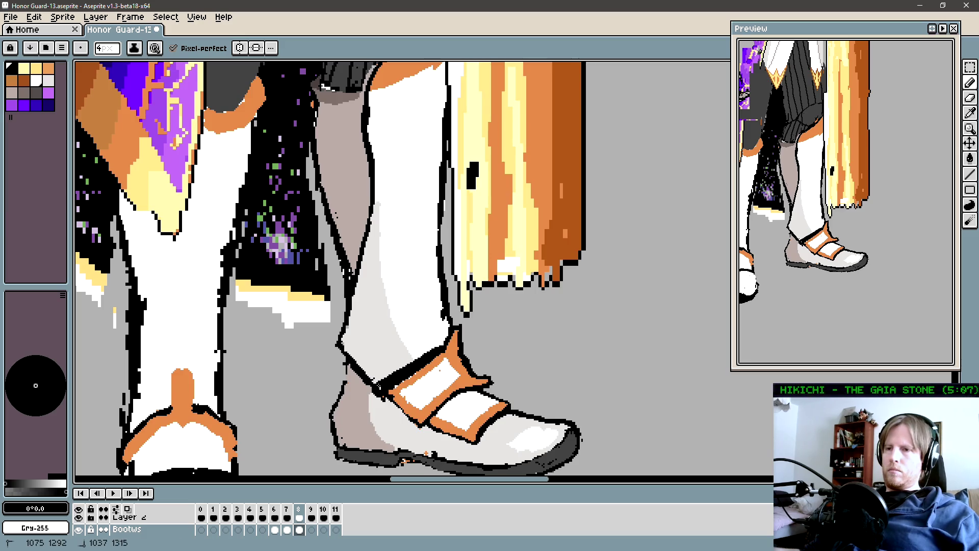
scroll(397, 389, "down", 2)
scroll(395, 392, "down", 2)
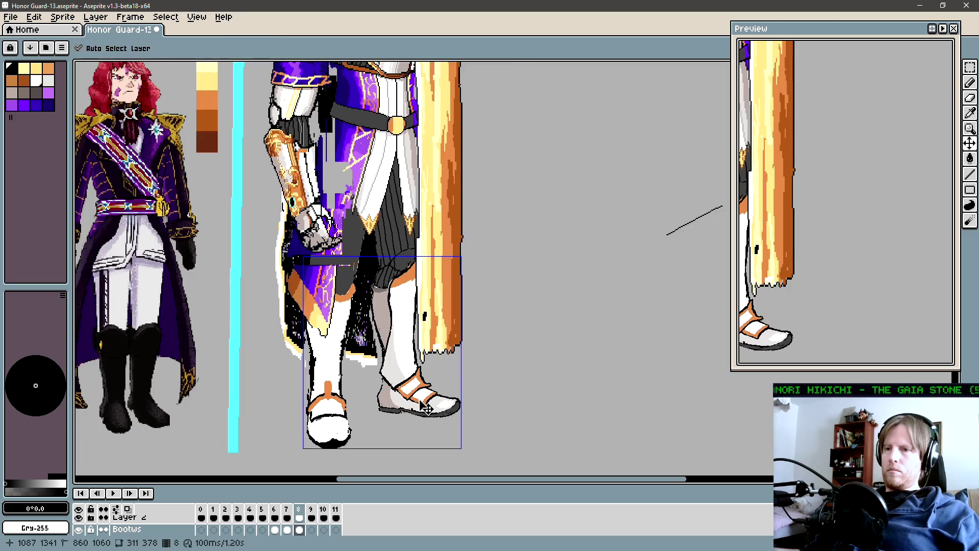
scroll(417, 398, "down", 2)
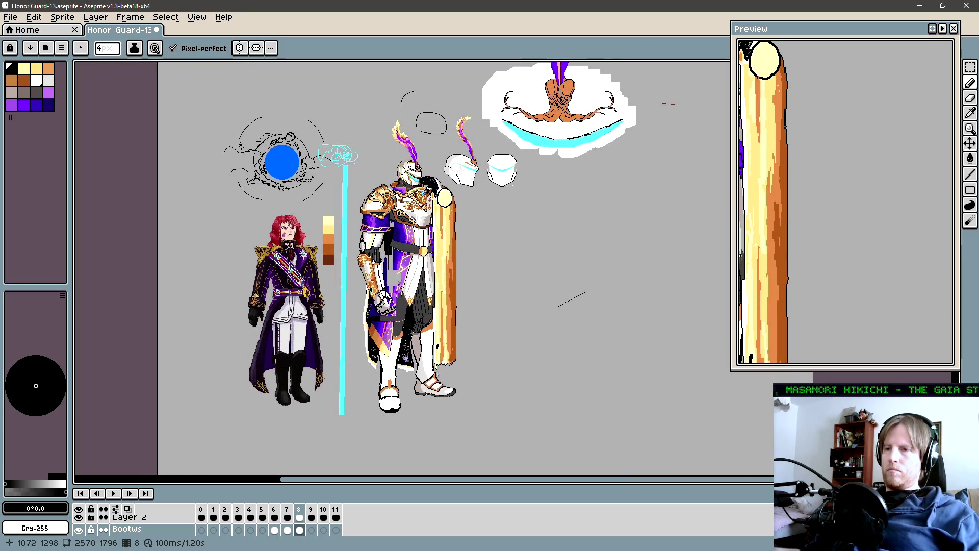